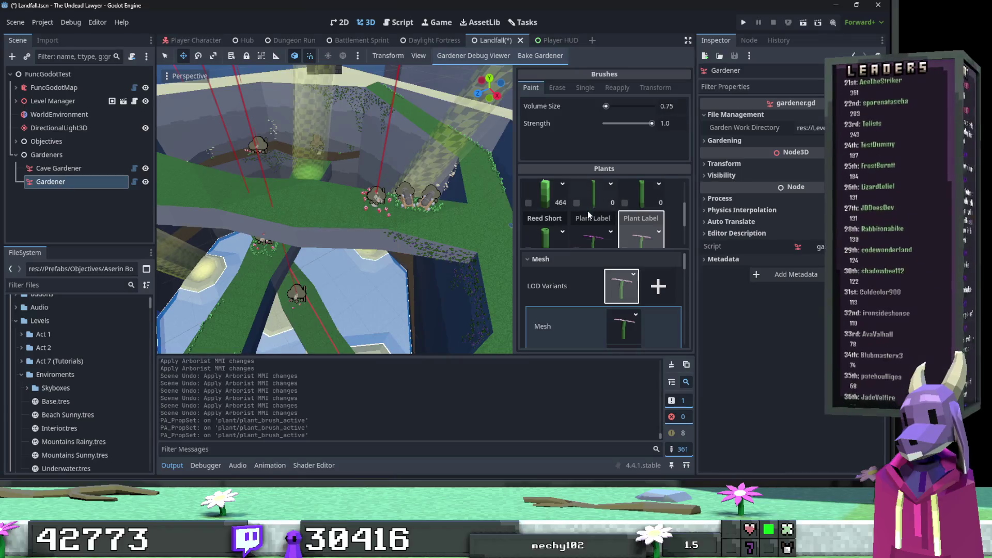
Enable the Reed Short plant and set the brush Volume Size to 3.0.
left_click(625, 203)
scroll(535, 229, "down", 3)
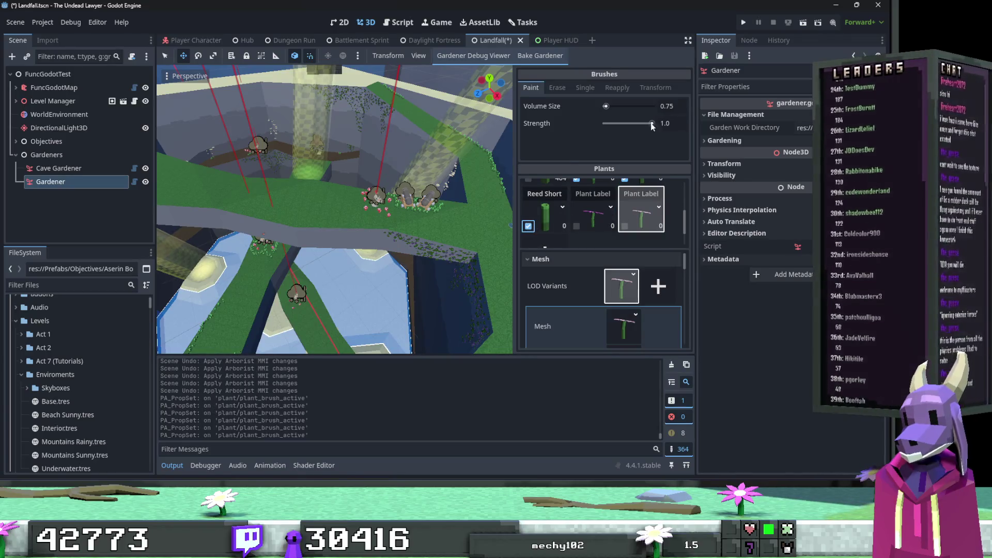
type("3")
key("Return")
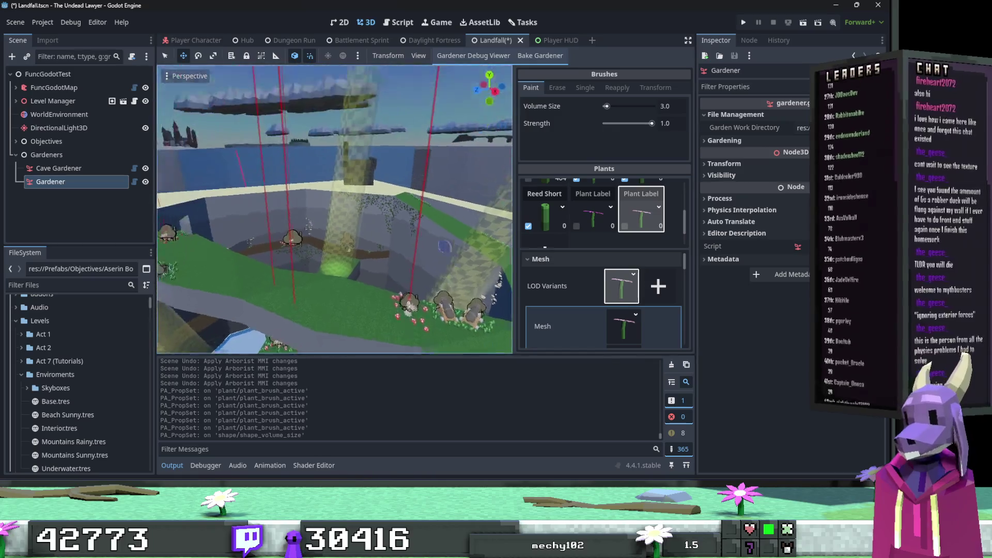
Fly close above the blue volume and paint short reeds inside it.
key("w")
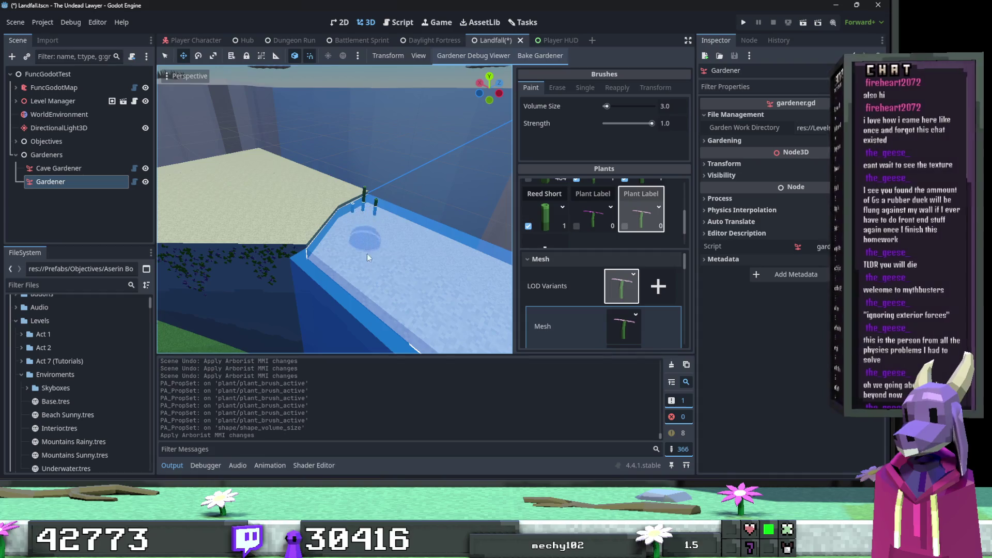
key("w")
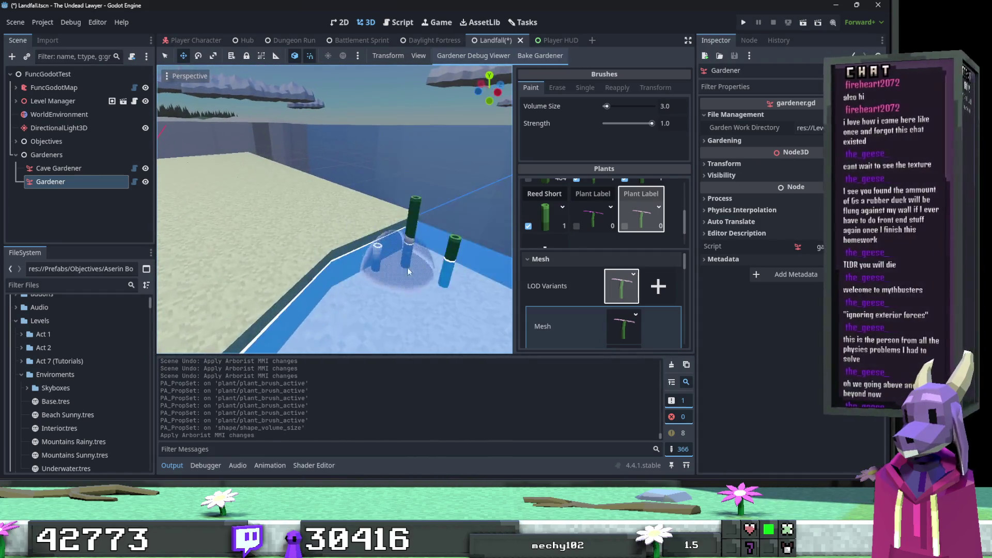
key("ctrl+z")
left_click(529, 226)
left_click(412, 276)
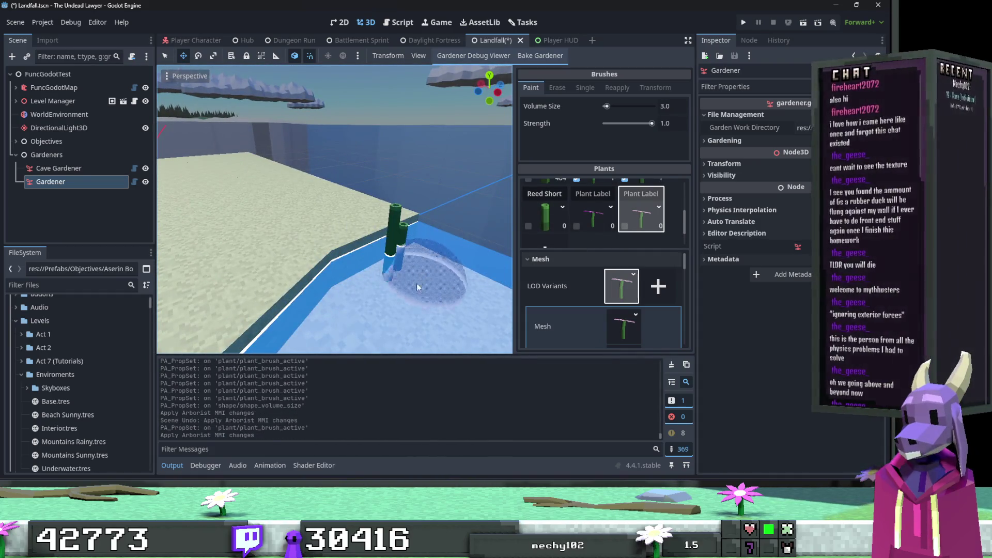
left_click(296, 228)
left_click(294, 232)
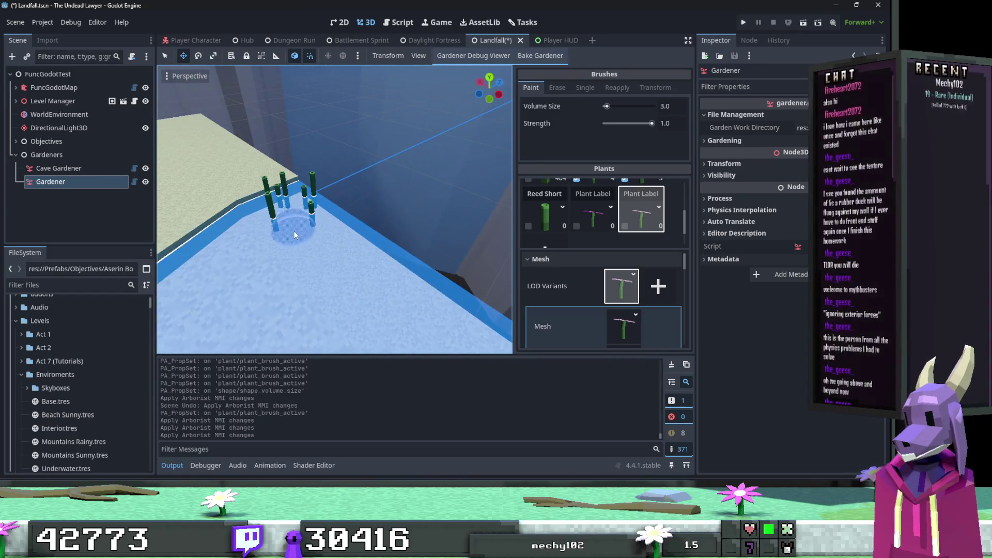
left_click(408, 219)
left_click(395, 207)
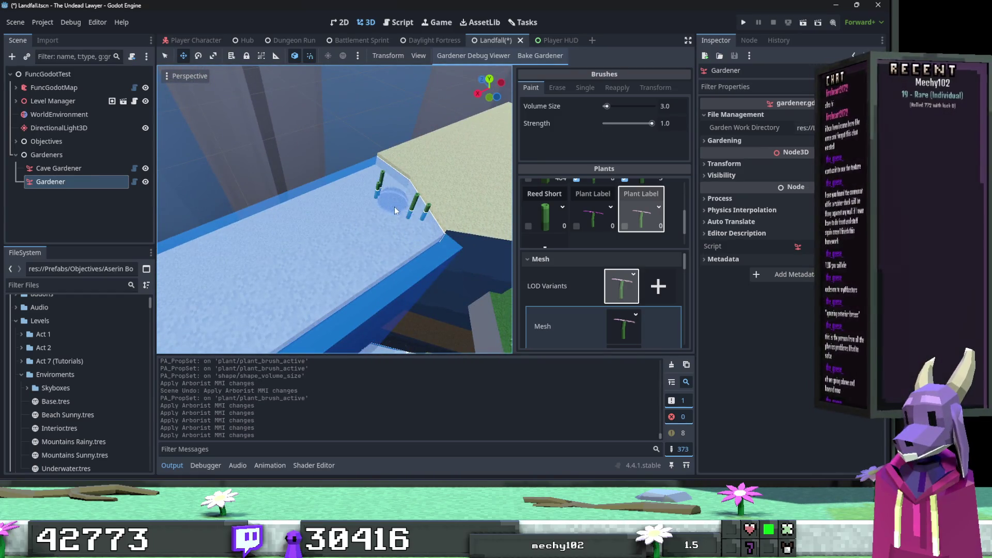
Paint more reeds along the volume's edge and around the floor corner.
left_click(394, 209)
left_click(392, 212)
left_click(384, 193)
left_click(383, 193)
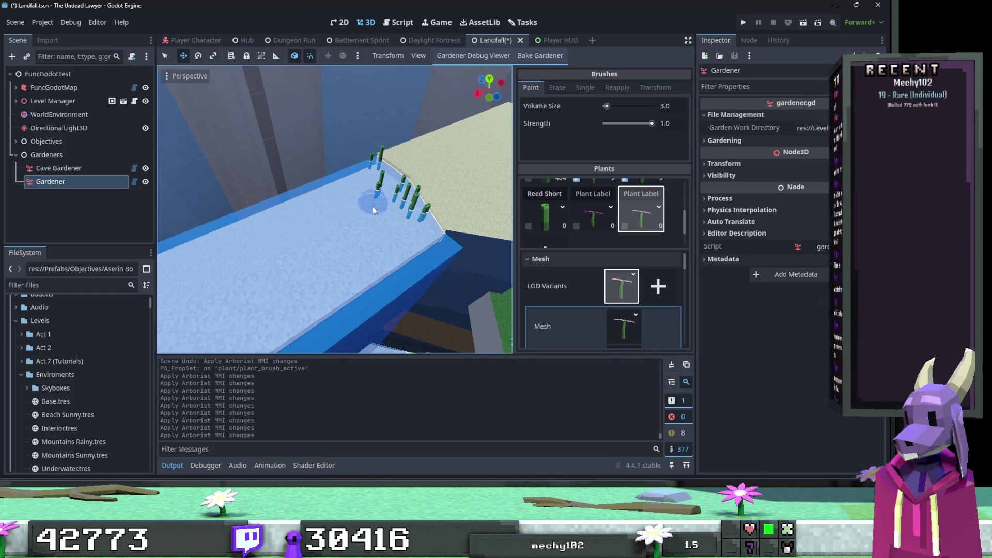
left_click(383, 193)
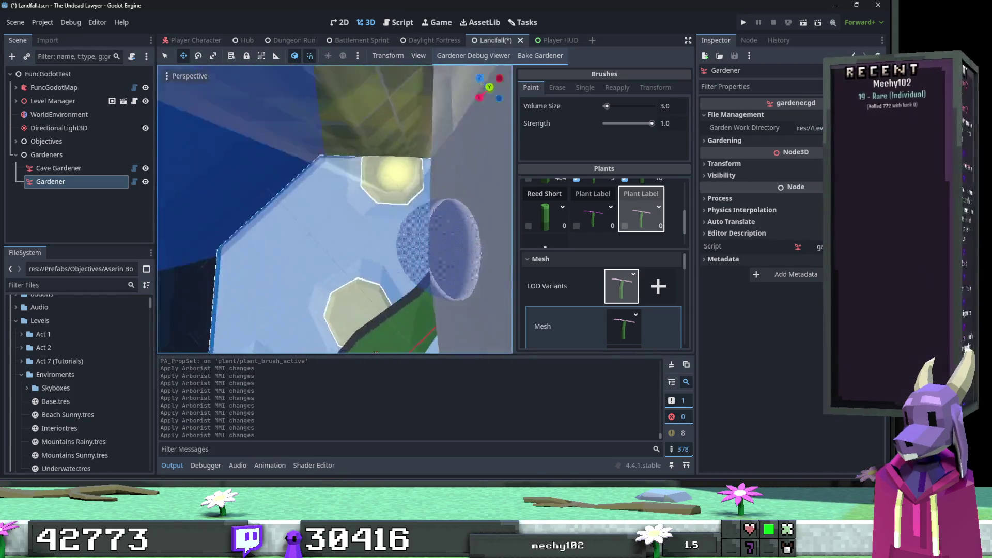
left_click(376, 174)
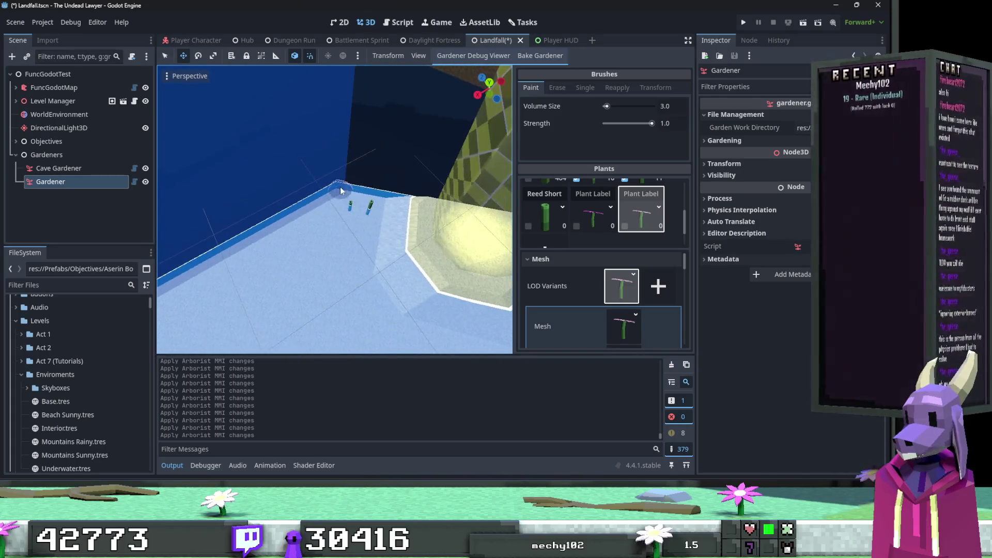
left_click(356, 228)
key("ctrl+z")
left_click(360, 220)
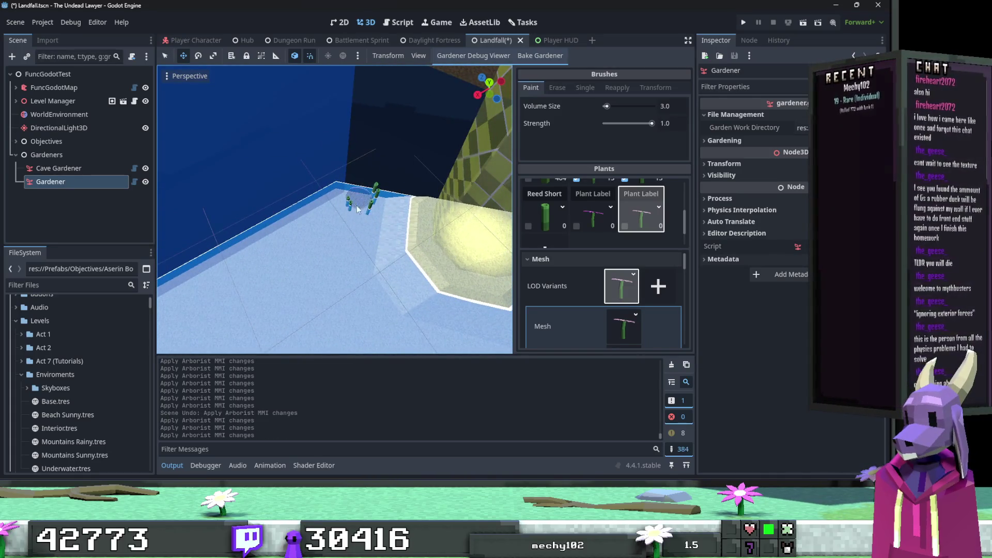
Paint reed clusters on the blue floor around the corner and near the raised platform.
left_click(355, 217)
mouse_move(449, 247)
left_mouse_down()
mouse_move(337, 212)
mouse_move(300, 229)
left_mouse_up()
left_click(360, 204)
left_click(361, 203)
left_click(322, 253)
left_click(341, 256)
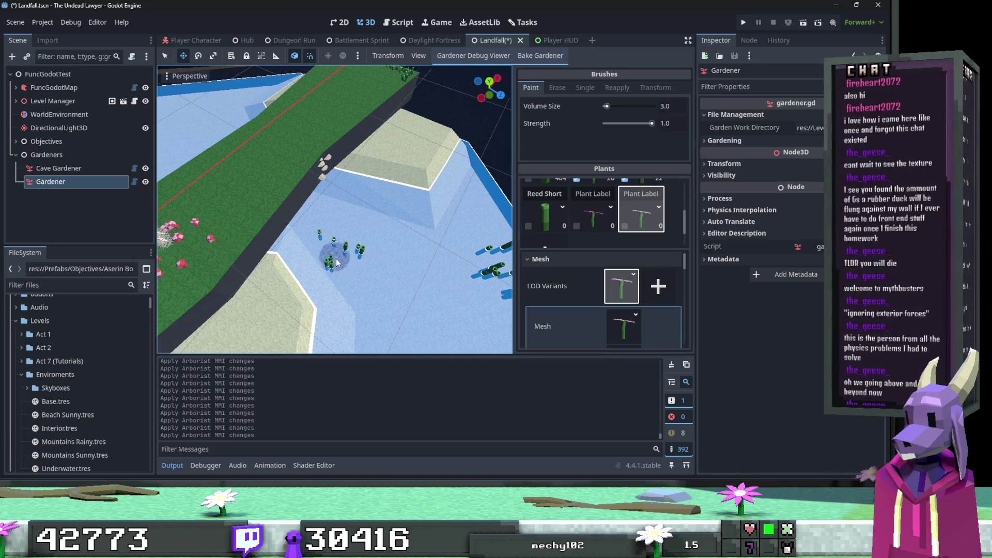
left_click_drag(341, 256, 279, 227)
From a top-down angle, spread more reeds across the blue floor toward its corner edge.
mouse_move(435, 250)
left_mouse_down()
mouse_move(340, 216)
mouse_move(350, 215)
mouse_move(331, 219)
mouse_move(434, 238)
mouse_move(443, 254)
mouse_move(437, 240)
mouse_move(445, 246)
mouse_move(334, 217)
left_mouse_up()
left_click(353, 214)
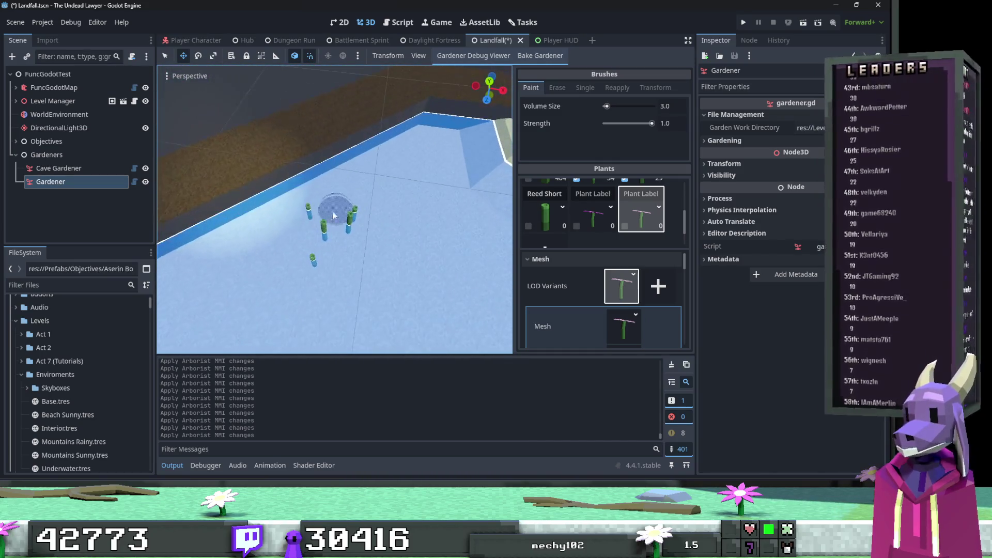
left_click(289, 228)
mouse_move(354, 299)
left_mouse_down()
mouse_move(376, 233)
mouse_move(442, 240)
mouse_move(300, 240)
left_mouse_up()
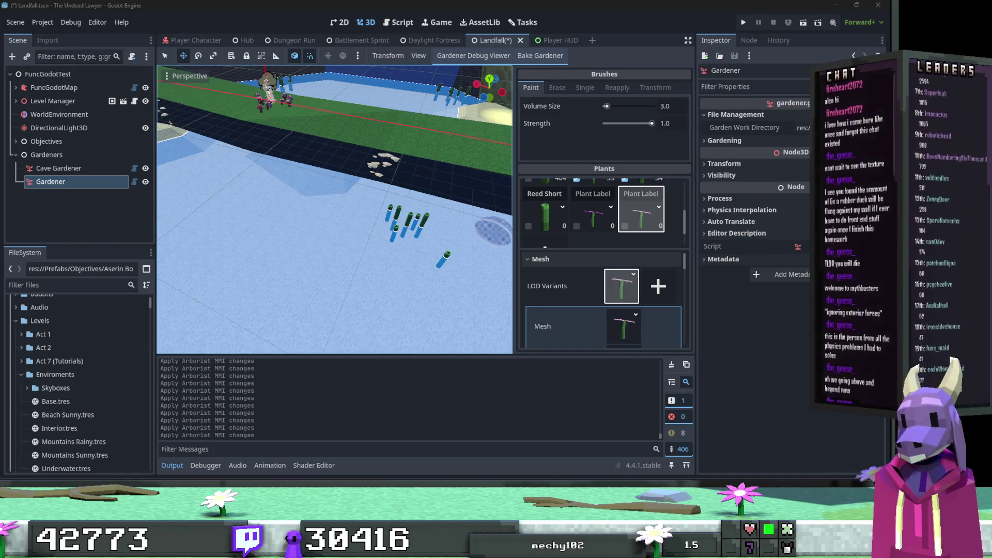
mouse_move(493, 235)
left_mouse_down()
mouse_move(420, 240)
mouse_move(362, 206)
mouse_move(442, 240)
mouse_move(355, 327)
mouse_move(410, 277)
mouse_move(387, 239)
mouse_move(445, 243)
mouse_move(362, 233)
left_mouse_up()
Save the Landfall scene and rename the Gardener node to Grass Gardener.
left_click(98, 194)
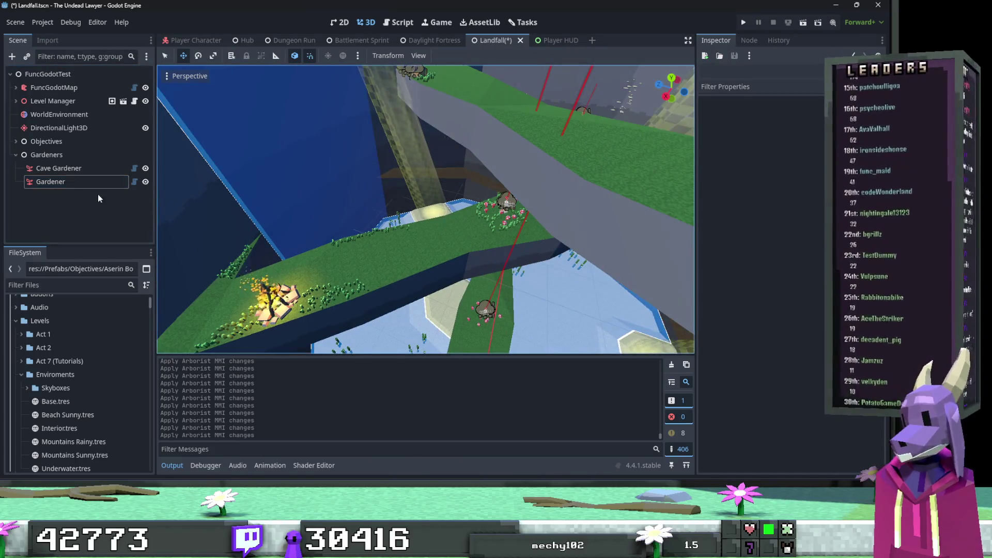
key("ctrl+s")
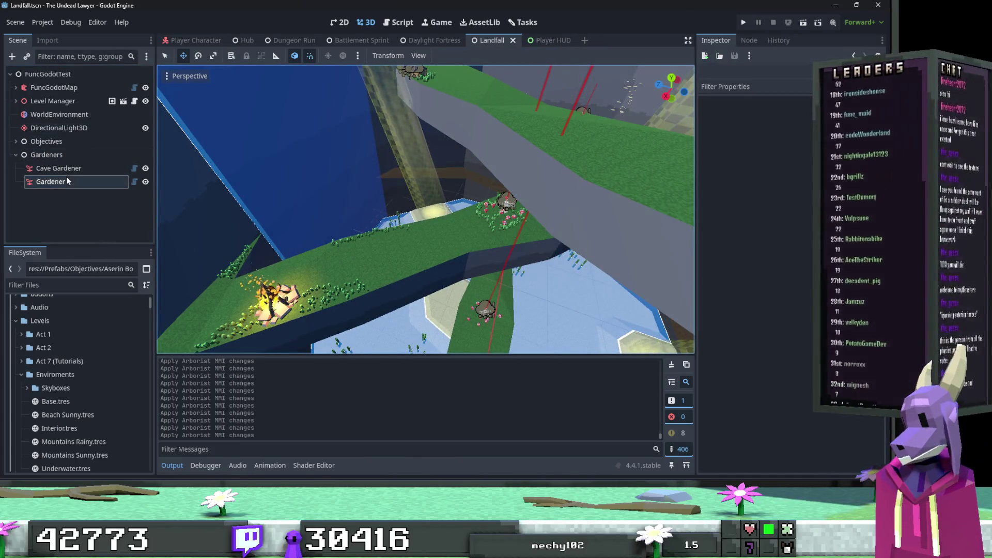
left_click(66, 180)
left_click(66, 181)
type("Gr")
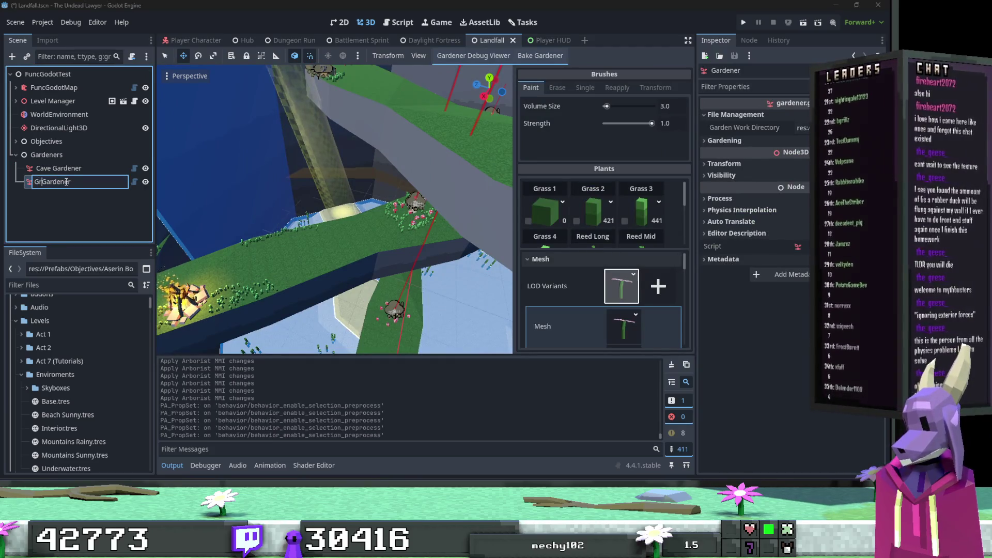
type("as")
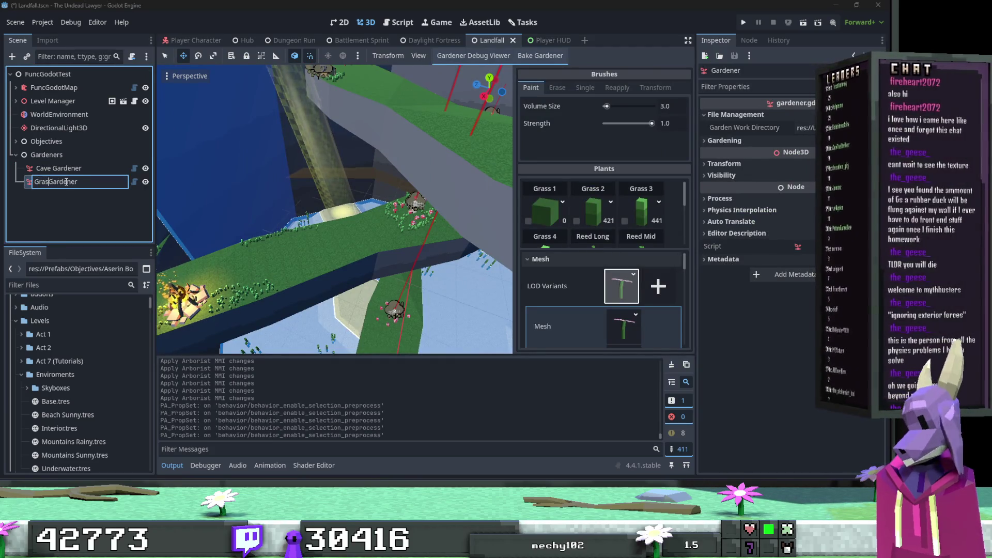
type("s")
key("Return")
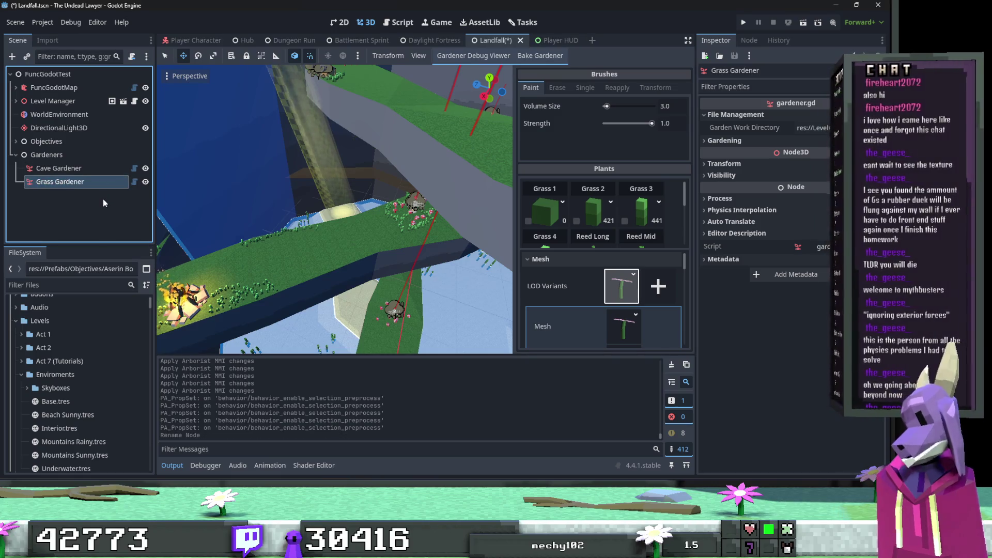
key("ctrl+s")
Add a new Gardener node as a child of Gardeners.
right_click(73, 155)
left_click(123, 160)
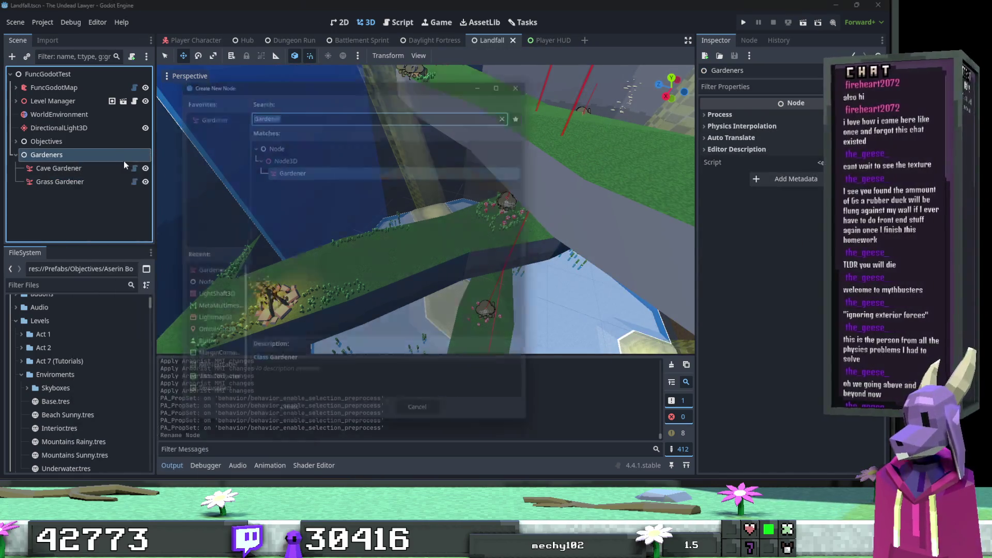
left_click(324, 167)
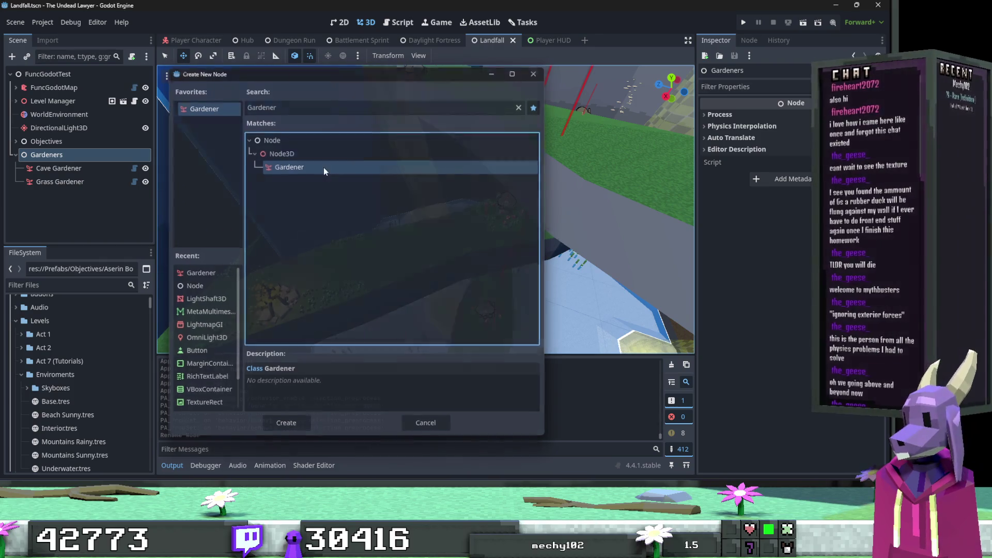
double_click(324, 168)
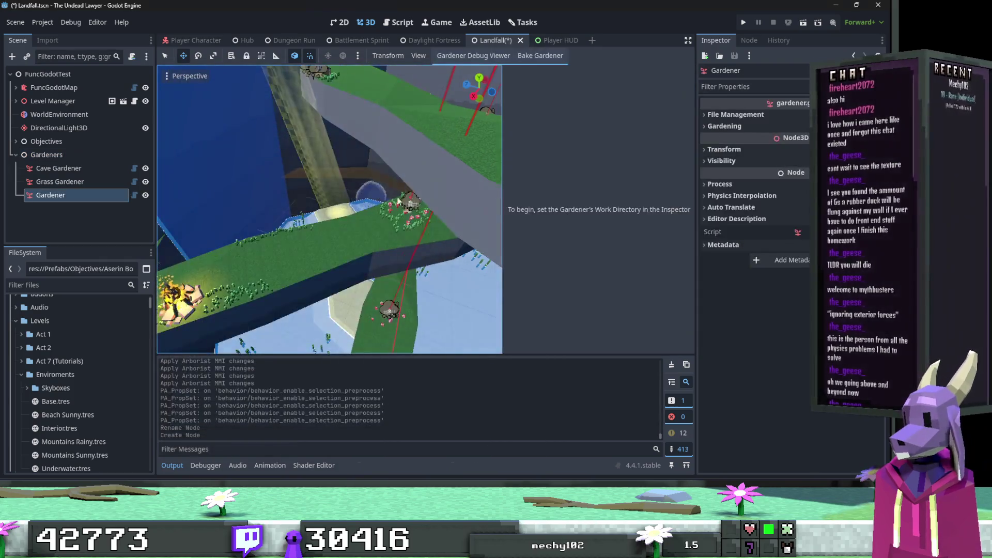
Set the new Gardener's Garden Work Directory to Levels/Garden Brushes/Rocks.
left_click(792, 115)
left_click(791, 128)
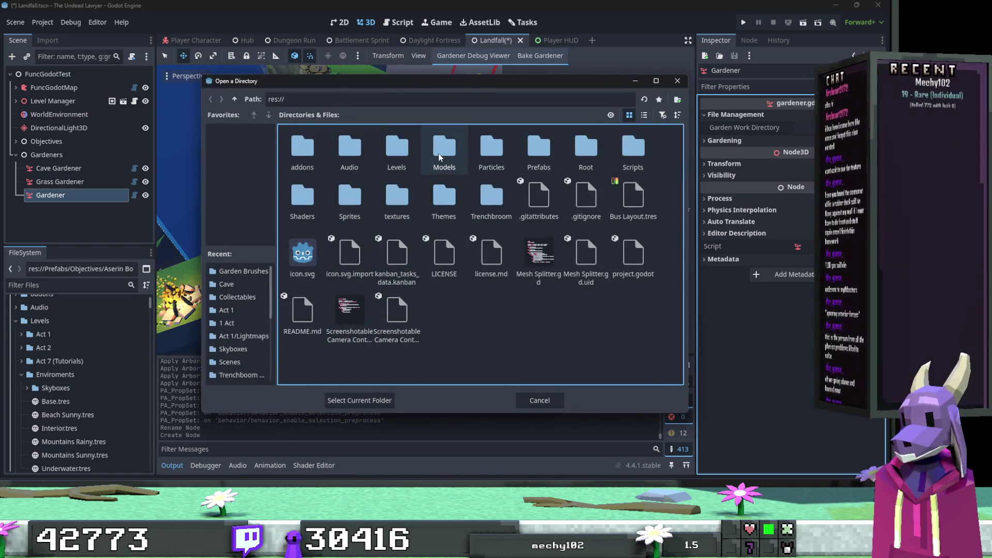
double_click(439, 154)
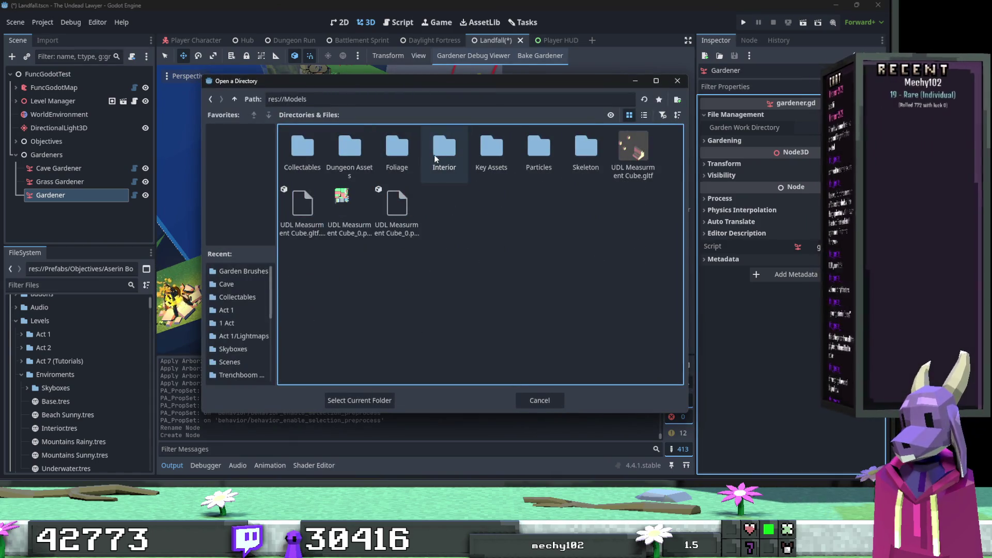
left_click(234, 99)
double_click(397, 150)
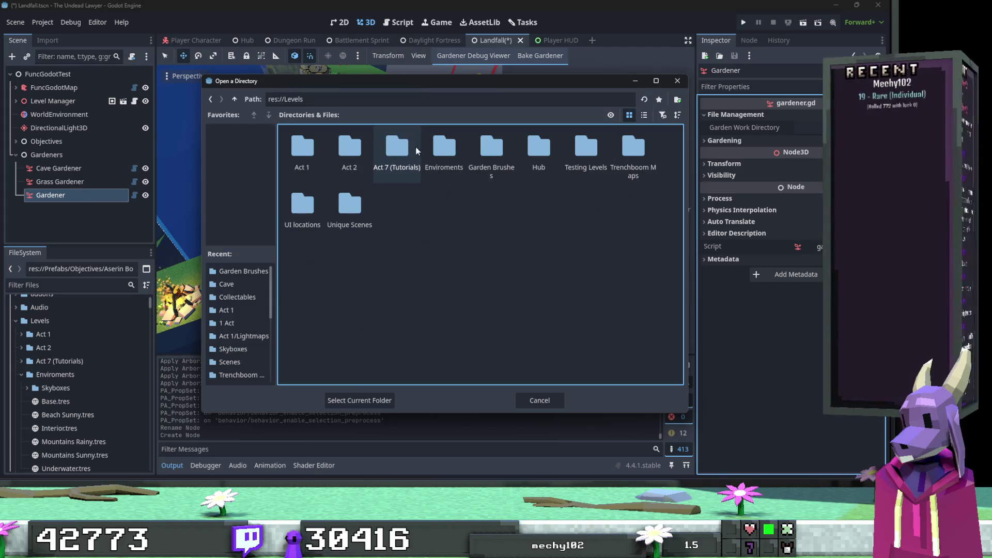
double_click(486, 154)
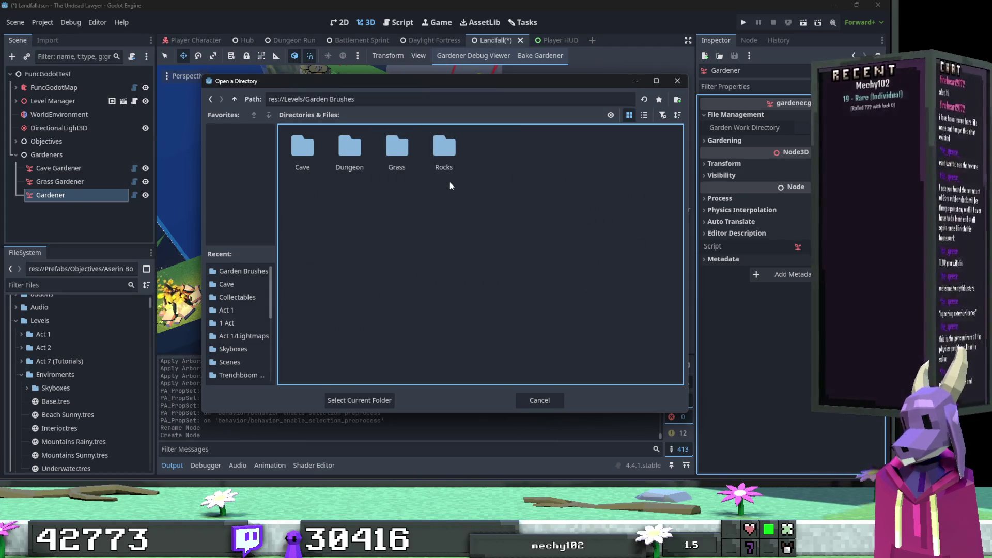
double_click(439, 154)
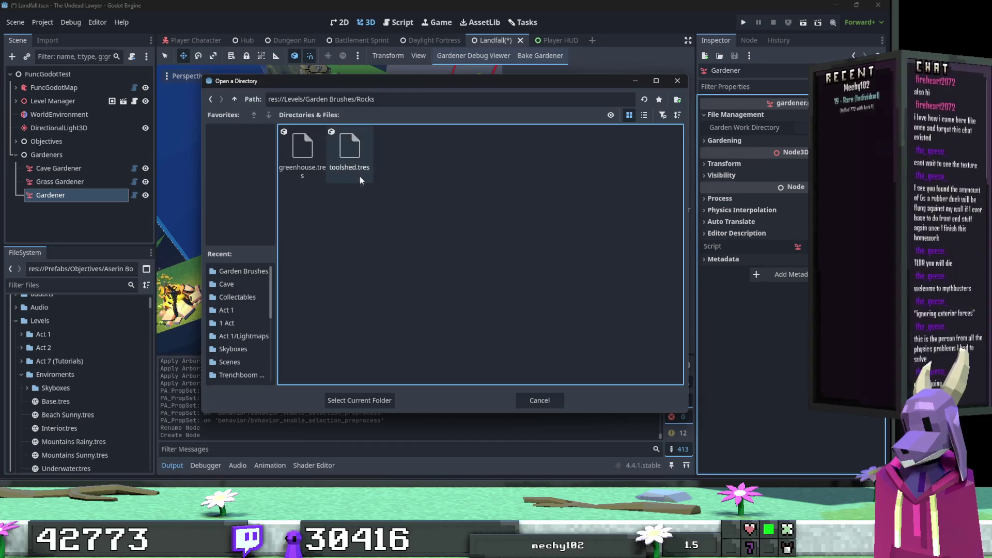
left_click(364, 400)
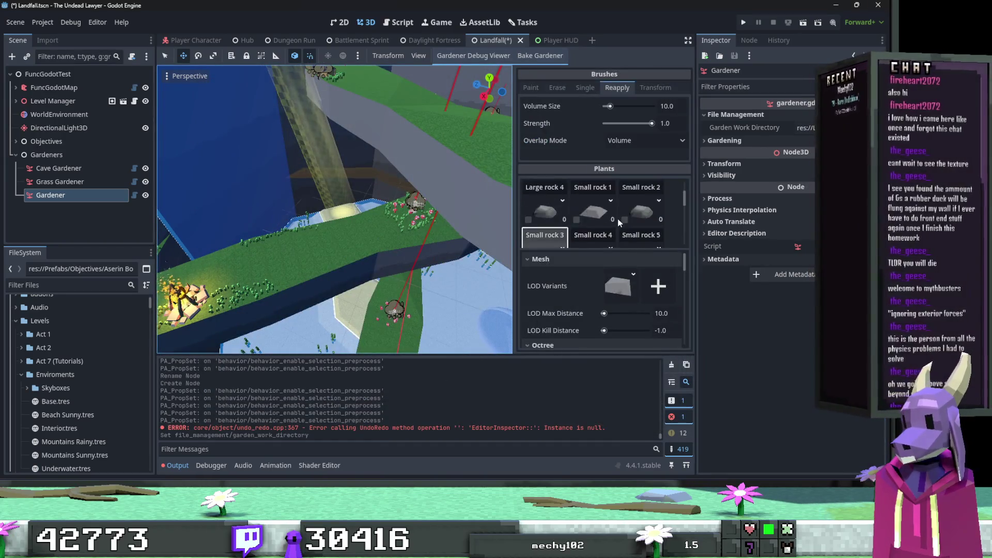
Try a few foliage strokes on the grass and undo each of them.
scroll(620, 221, "down", 3)
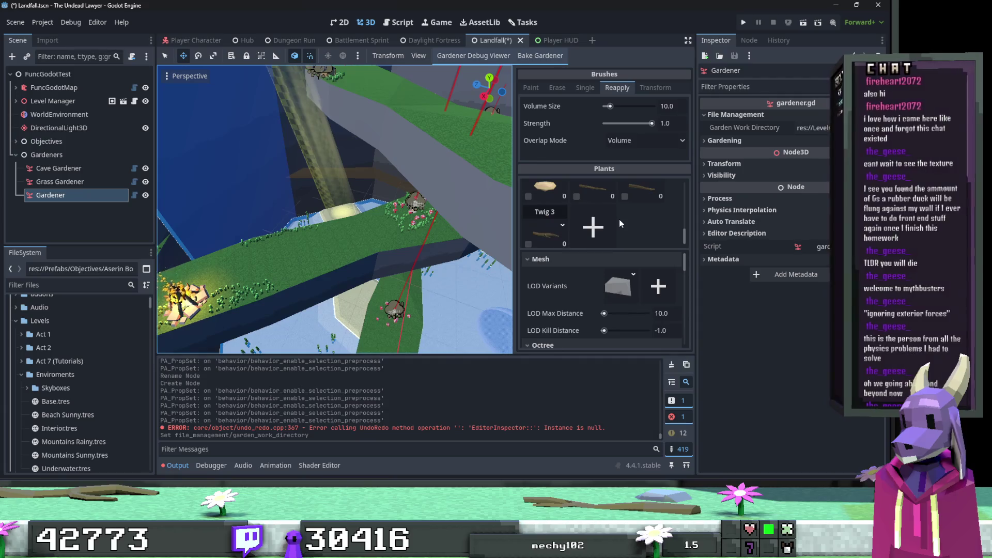
scroll(619, 219, "up", 2)
scroll(621, 219, "down", 1)
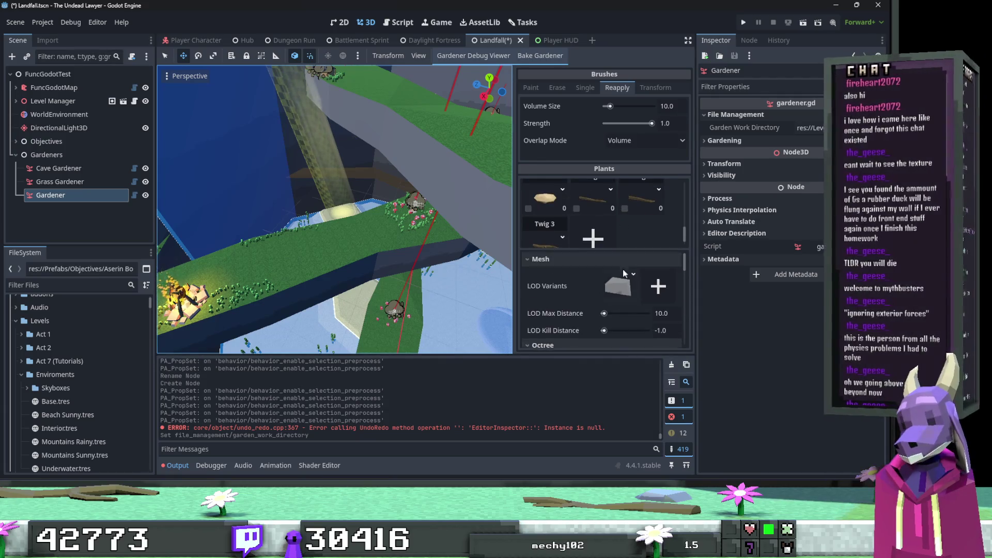
scroll(623, 243, "up", 3)
scroll(613, 219, "up", 5)
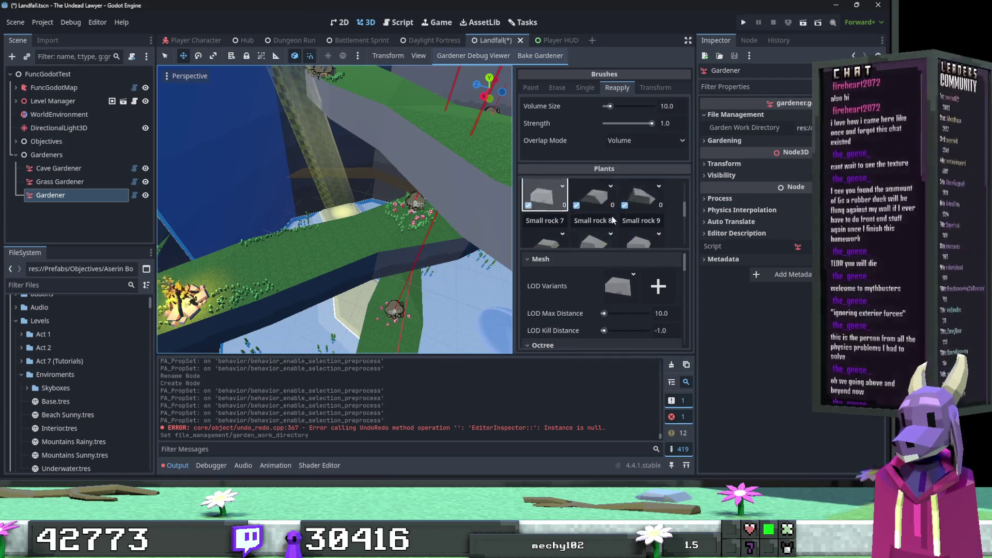
left_click(317, 243)
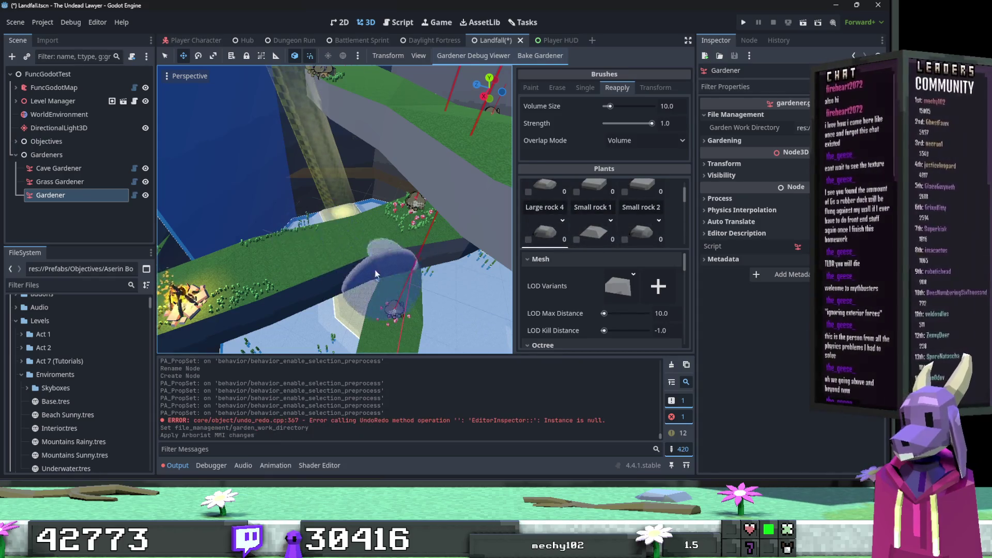
key("ctrl+z")
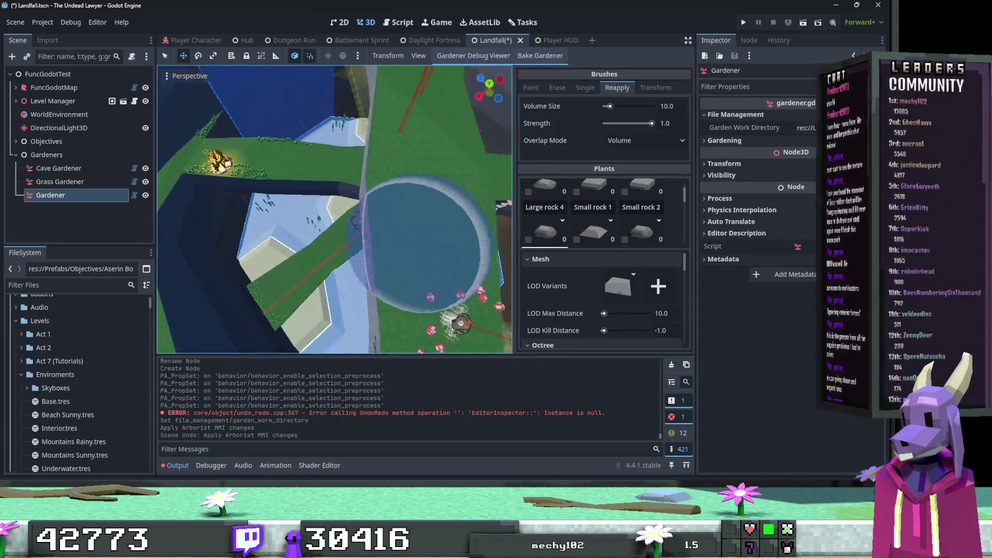
left_click(365, 234)
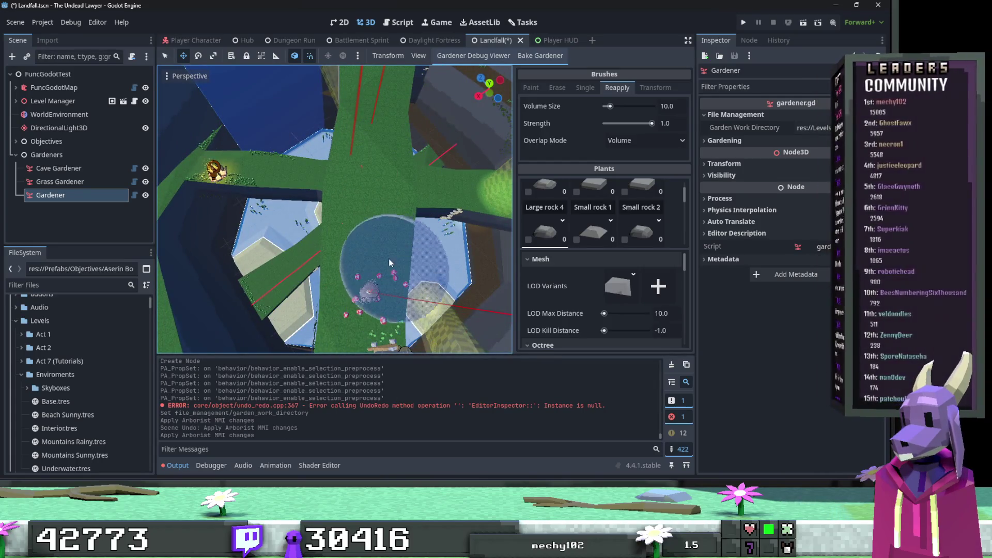
key("ctrl+z")
left_click(531, 87)
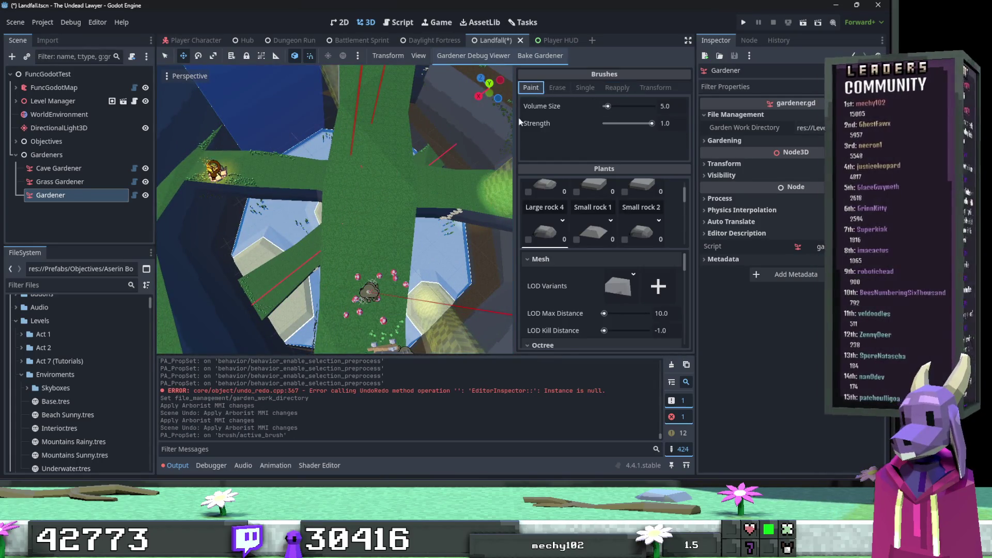
left_click(367, 212)
key("ctrl+z")
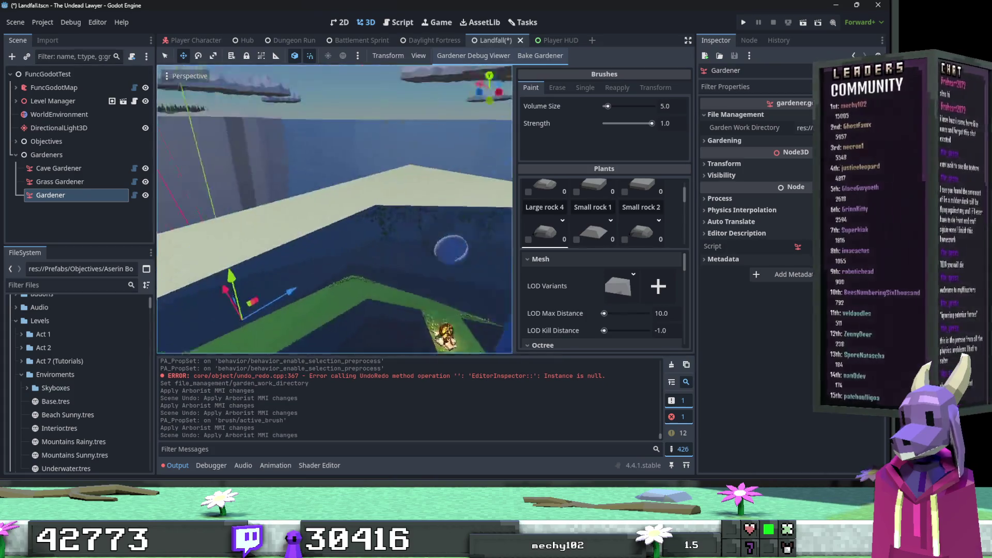
Scatter grey rocks across the grass, near the green wall and over the pale floor.
left_click(316, 256)
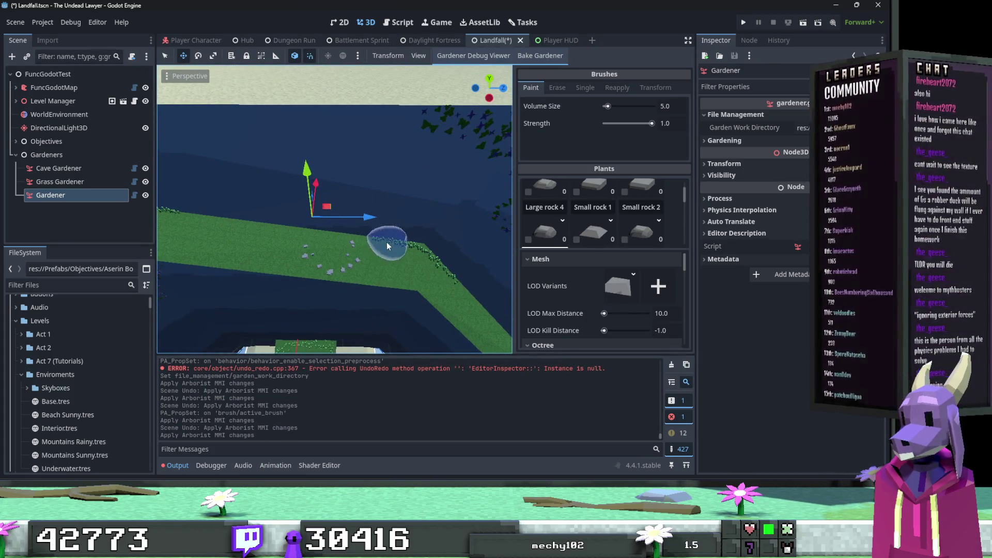
left_click(287, 266)
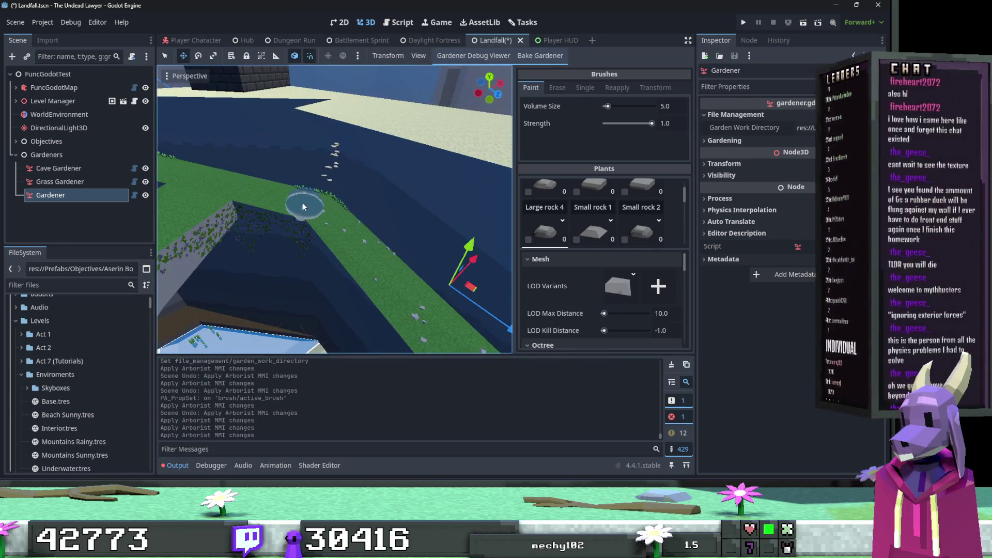
left_click(303, 202)
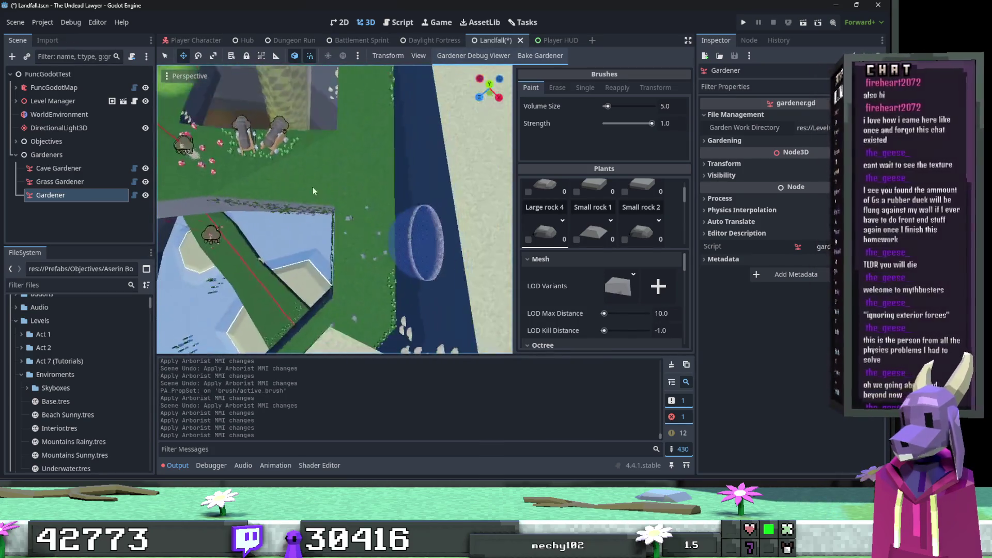
left_click(325, 177)
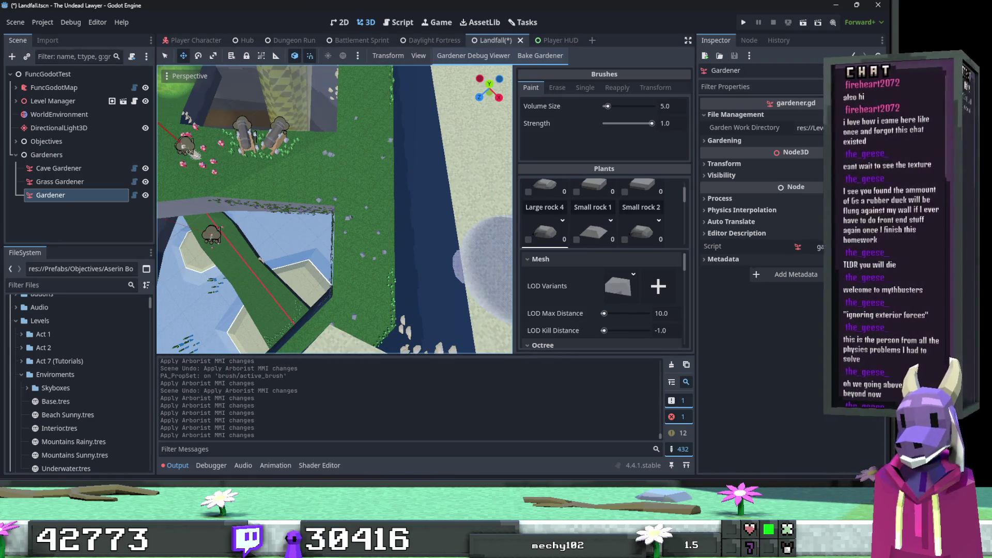
left_click_drag(288, 177, 292, 124)
mouse_move(358, 184)
left_mouse_down()
mouse_move(321, 172)
mouse_move(330, 186)
mouse_move(381, 195)
mouse_move(293, 201)
mouse_move(201, 228)
left_mouse_up()
left_click(304, 181)
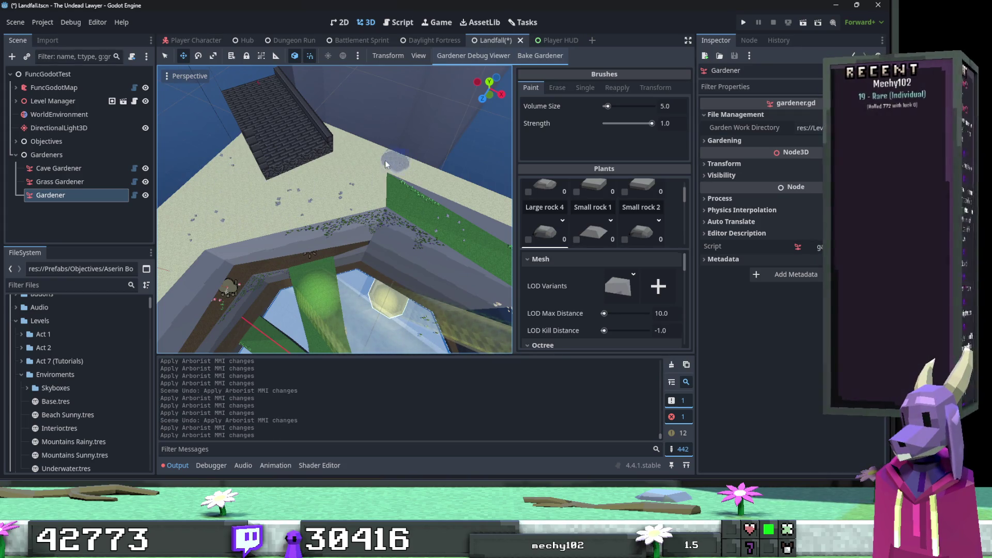
mouse_move(385, 160)
left_mouse_down()
mouse_move(447, 246)
mouse_move(324, 211)
mouse_move(451, 248)
mouse_move(403, 204)
left_mouse_up()
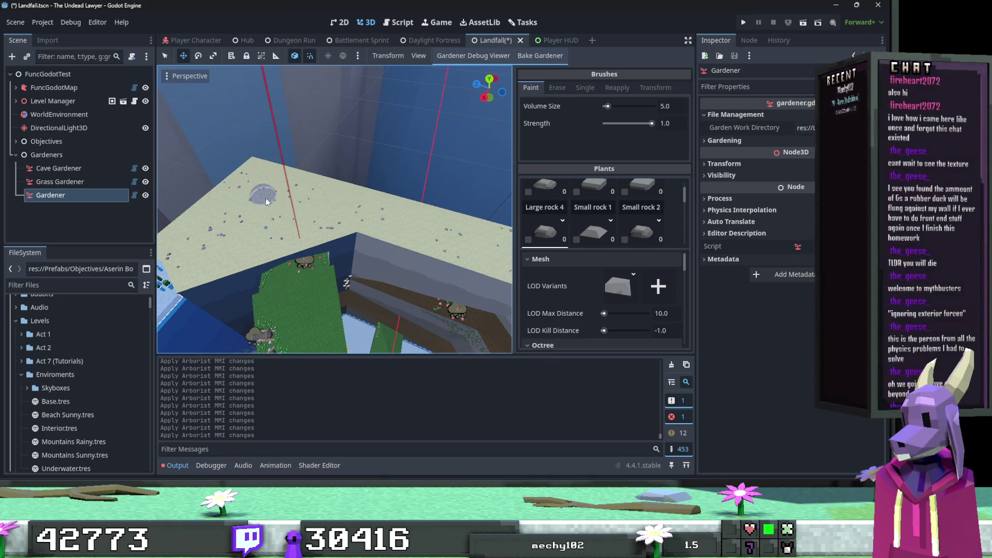
mouse_move(409, 222)
left_mouse_down()
mouse_move(447, 242)
mouse_move(399, 234)
left_mouse_up()
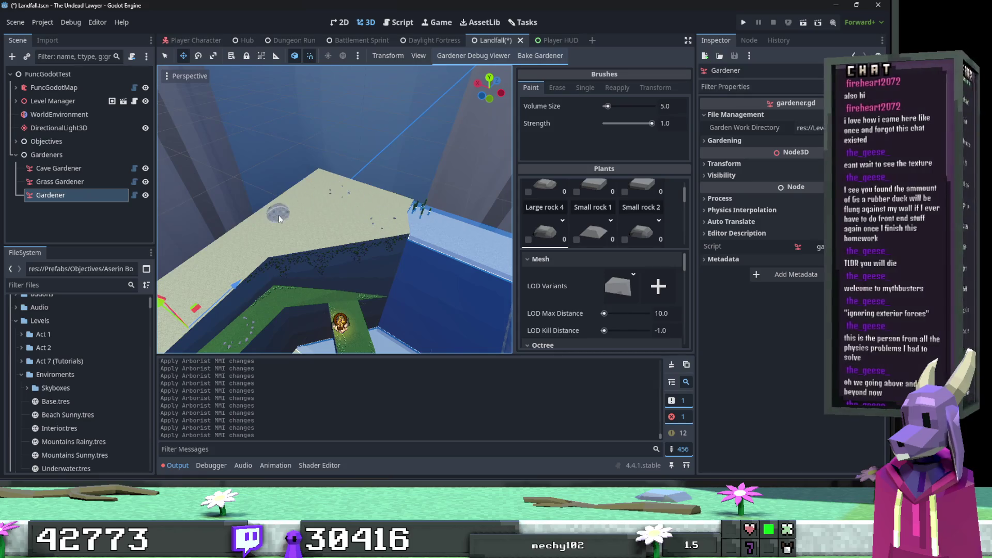
key("f")
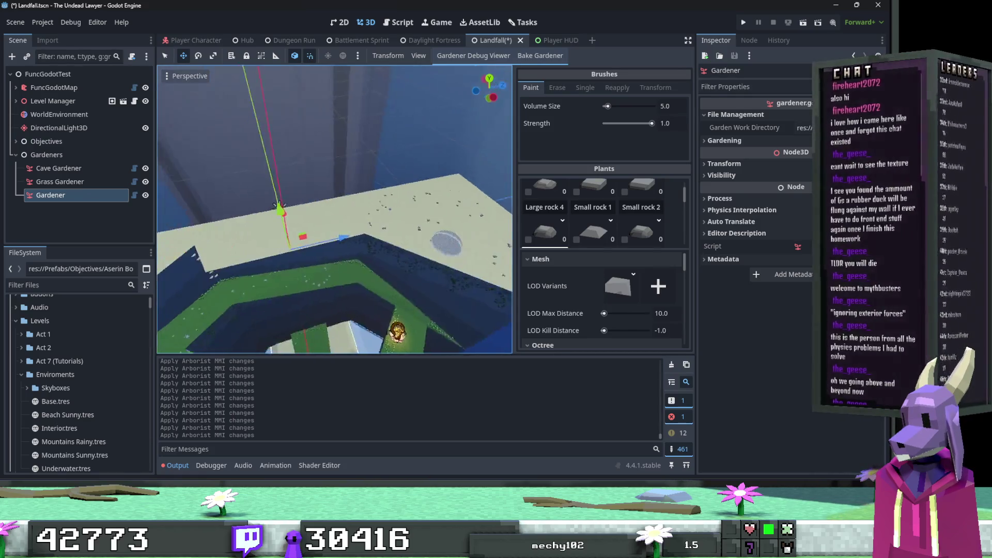
Paint rock strokes along the ledge, undoing the unwanted ones.
left_click_drag(313, 222, 284, 222)
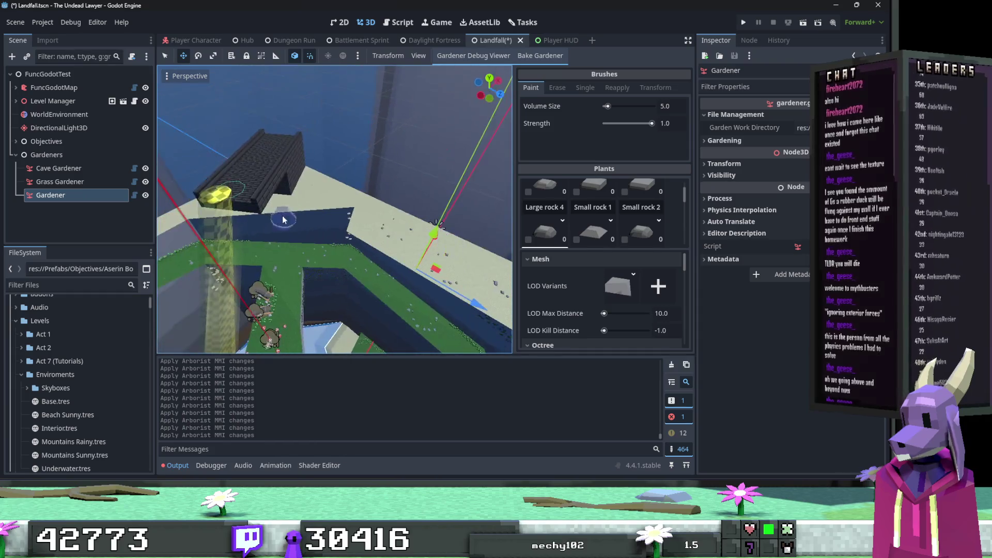
mouse_move(339, 199)
left_mouse_down()
mouse_move(305, 201)
mouse_move(339, 199)
left_mouse_up()
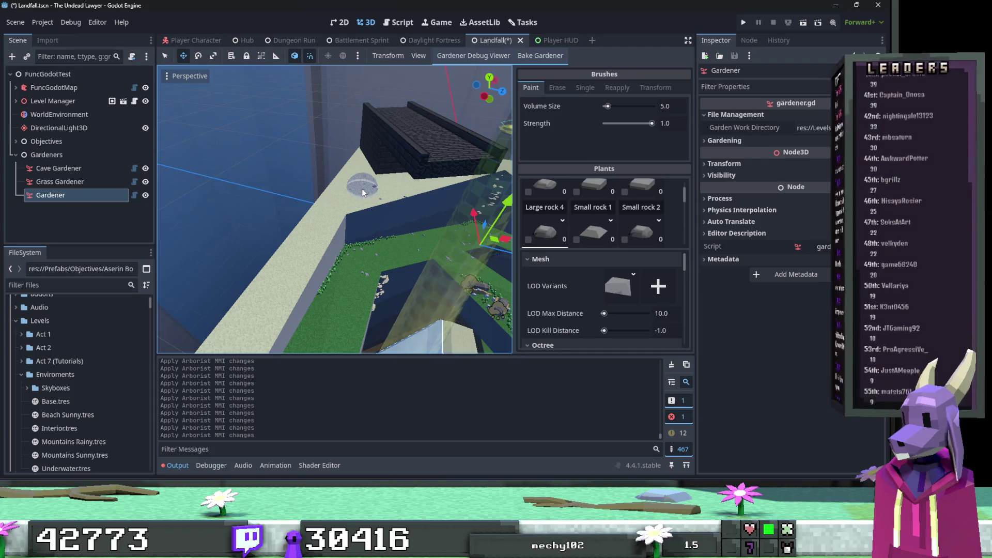
key("ctrl+z")
left_click_drag(342, 201, 384, 181)
left_click_drag(451, 168, 431, 198)
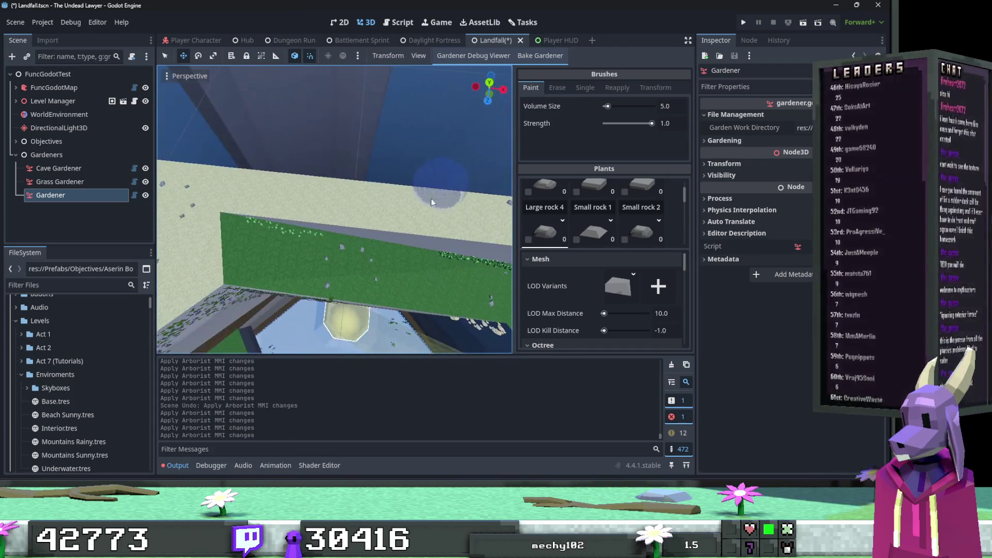
mouse_move(221, 188)
left_mouse_down()
mouse_move(331, 191)
mouse_move(455, 243)
mouse_move(364, 185)
mouse_move(348, 204)
mouse_move(308, 181)
mouse_move(303, 187)
left_mouse_up()
key("ctrl+z")
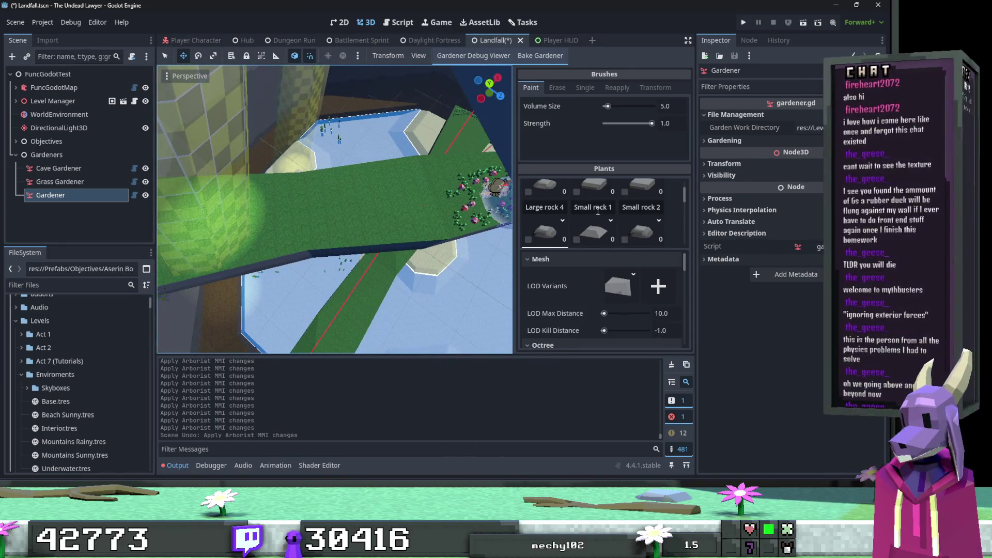
Untick the small rocks, enable only Large rock 4, and choose the Single brush.
scroll(601, 216, "down", 2)
left_click(576, 222)
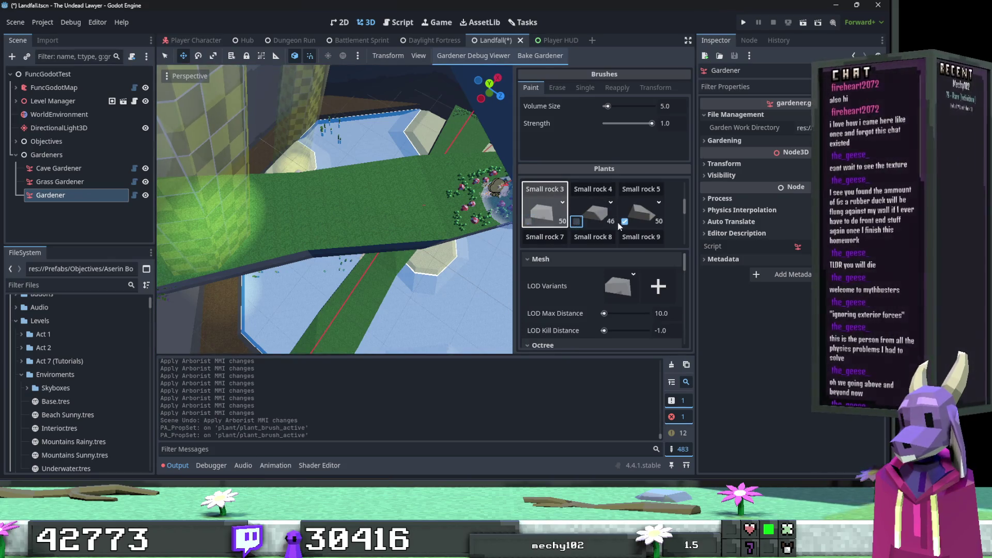
left_click(625, 221)
scroll(625, 221, "down", 1)
left_click(626, 220)
left_click(625, 221)
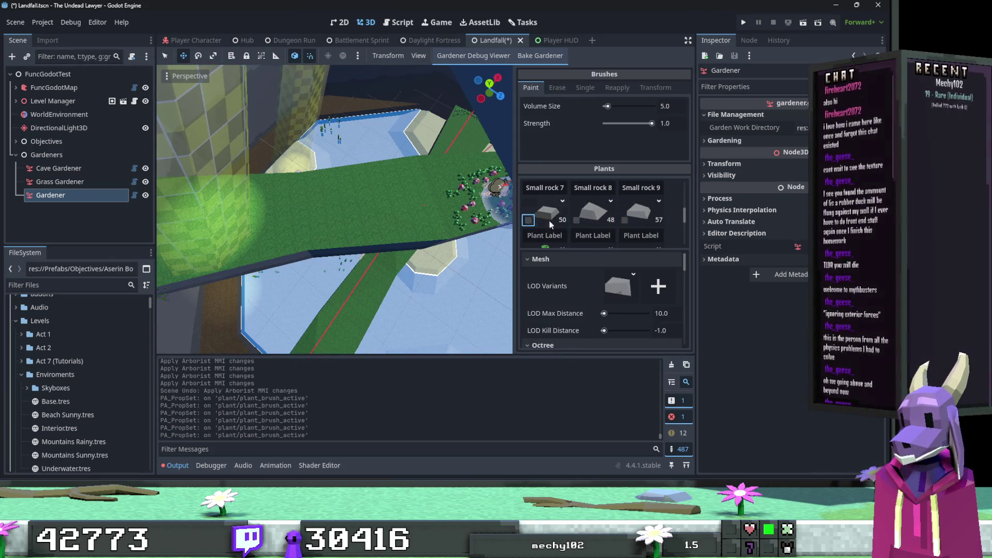
scroll(548, 207, "down", 2)
left_click(529, 208)
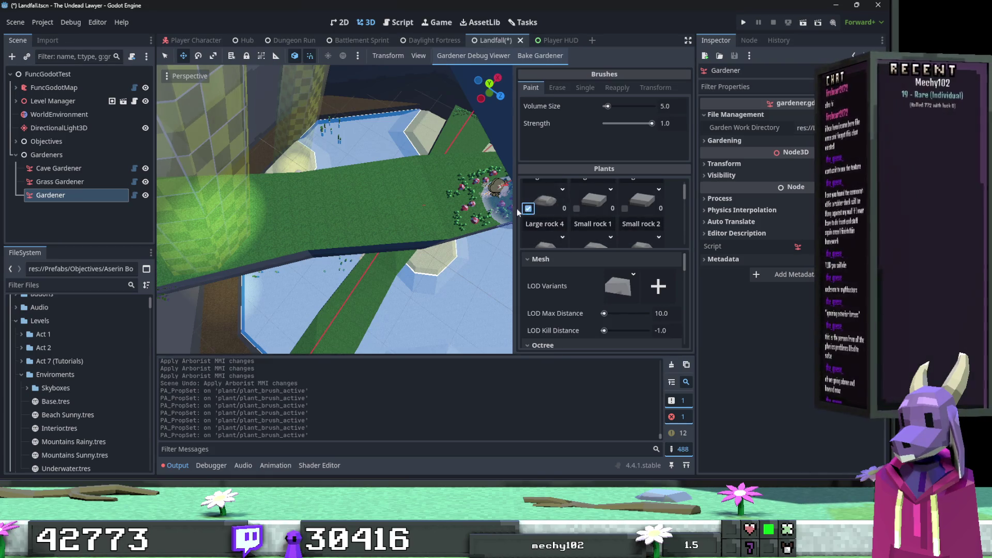
left_click(578, 91)
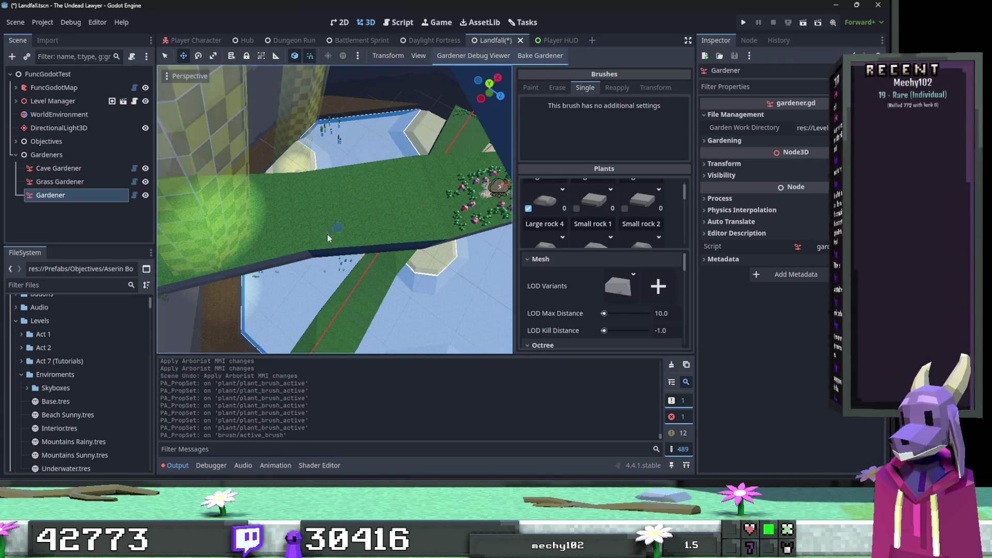
Place individual Large rock 4 stones around the grass and beside the wall.
left_click(327, 235)
left_click(438, 165)
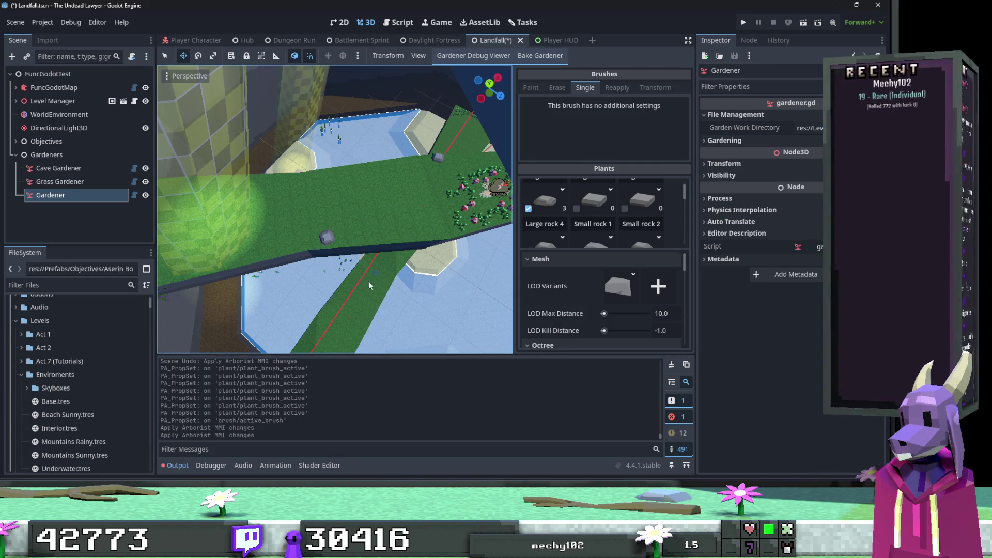
left_click(358, 319)
left_click(394, 307)
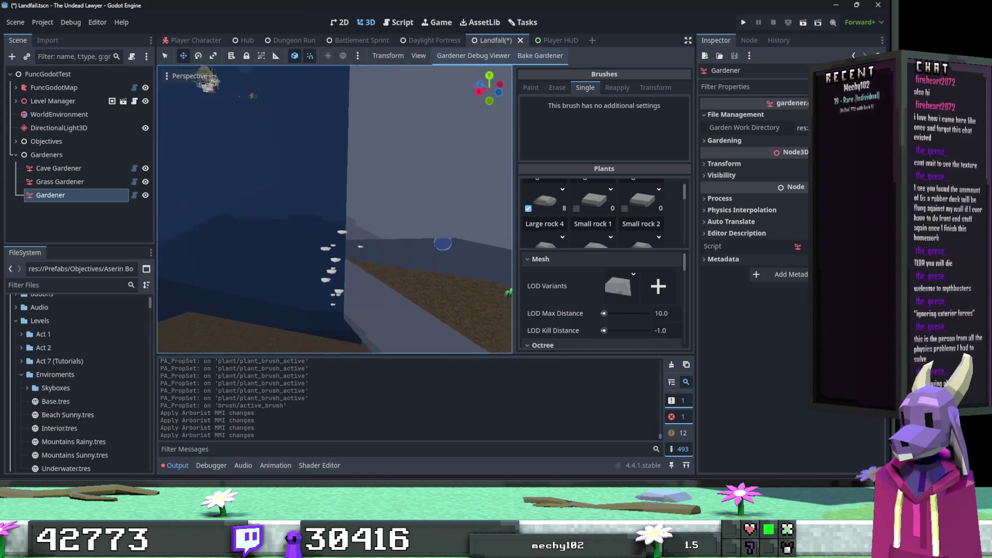
left_click(381, 270)
scroll(375, 297, "up", 5)
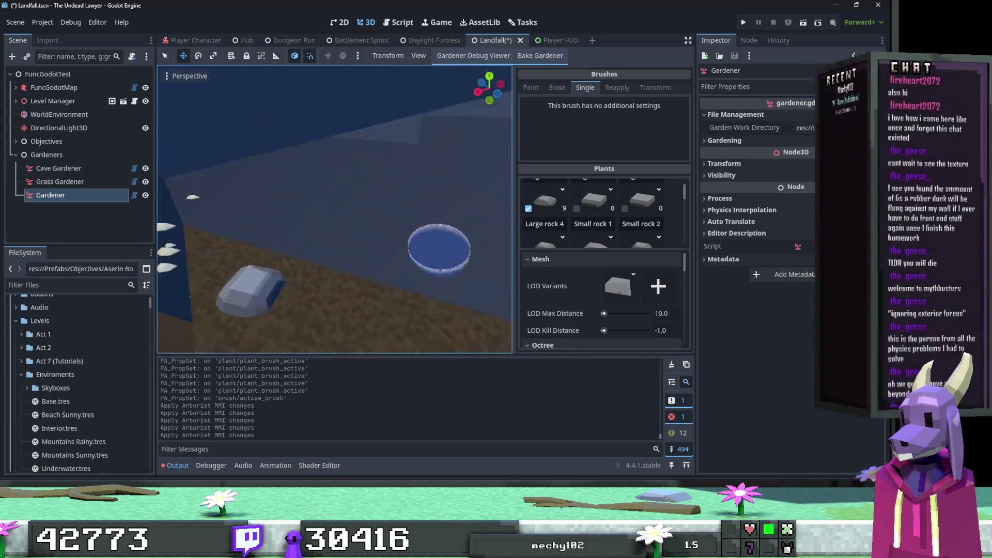
left_click_drag(453, 239, 211, 219)
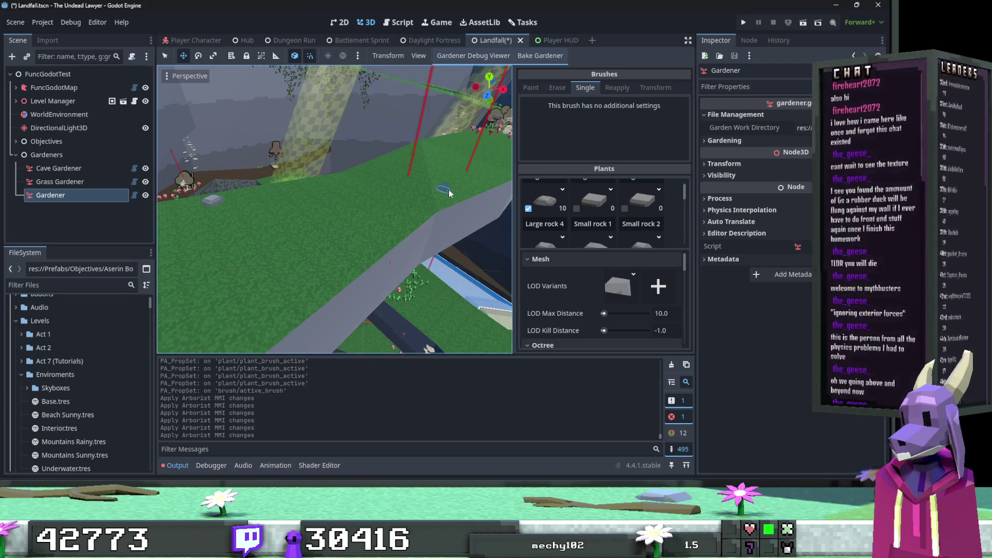
mouse_move(396, 210)
left_mouse_down()
mouse_move(406, 274)
mouse_move(421, 231)
mouse_move(522, 199)
left_mouse_up()
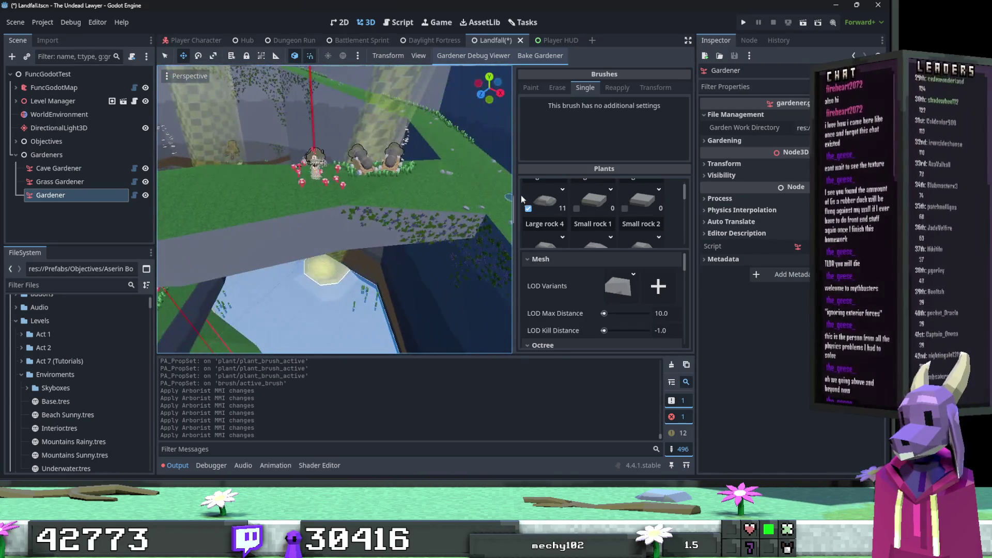
Switch to Small rock 1 and place stones on the path, near the brazier and upper ledge.
left_click(577, 209)
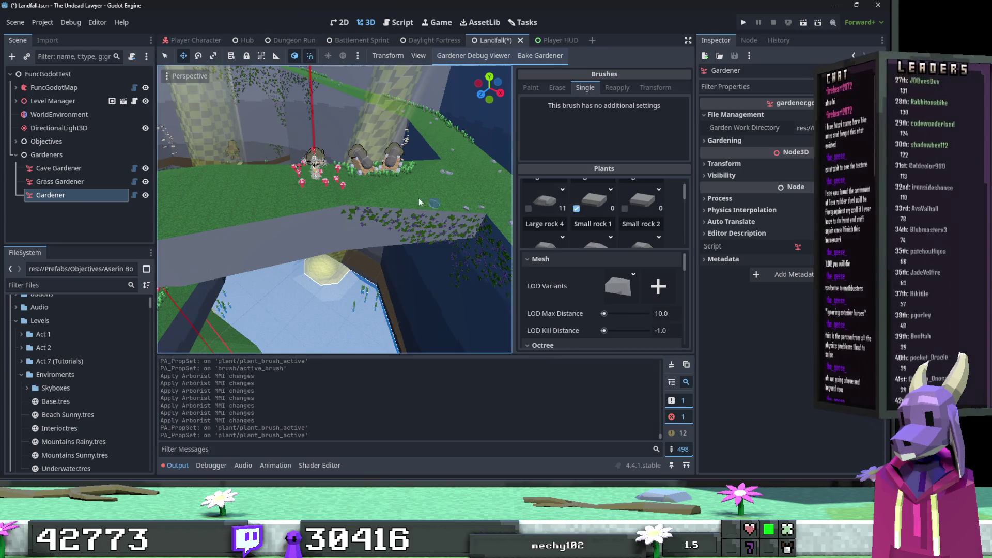
left_click(312, 206)
left_click_drag(312, 207, 345, 295)
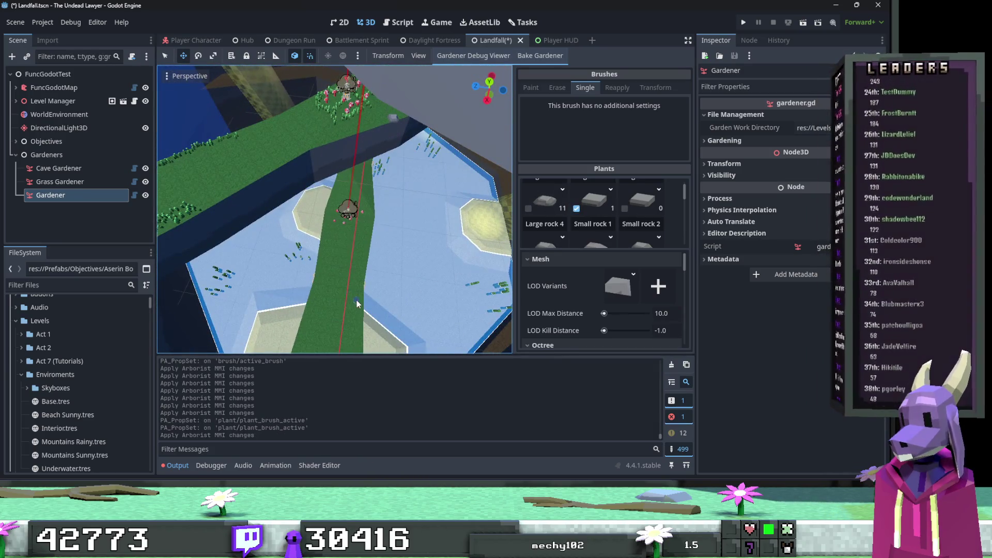
left_click(357, 300)
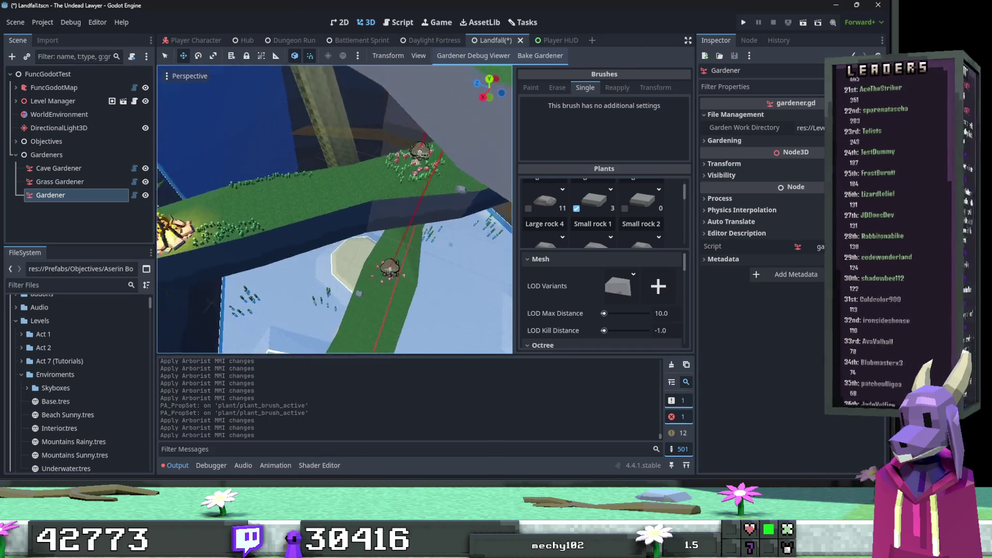
left_click(366, 226)
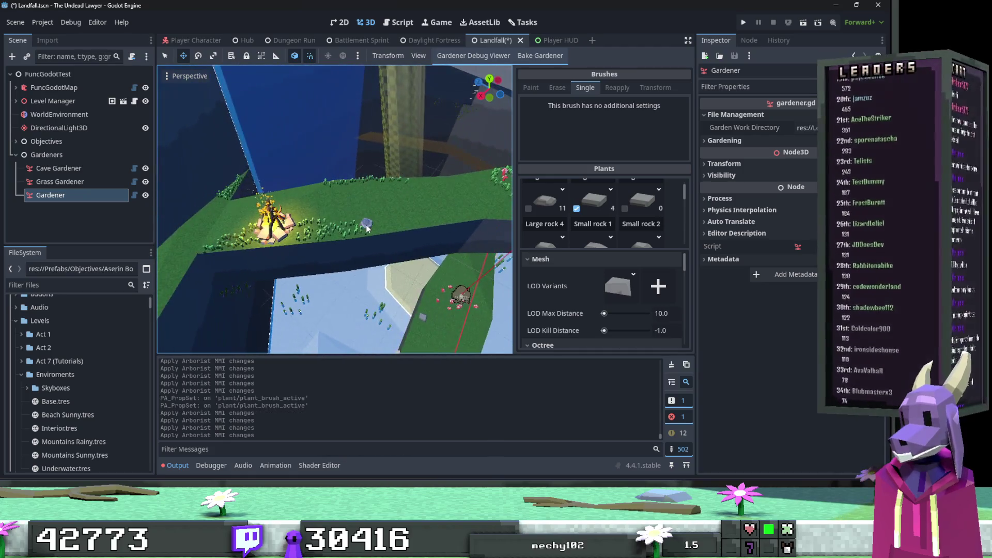
left_click(278, 199)
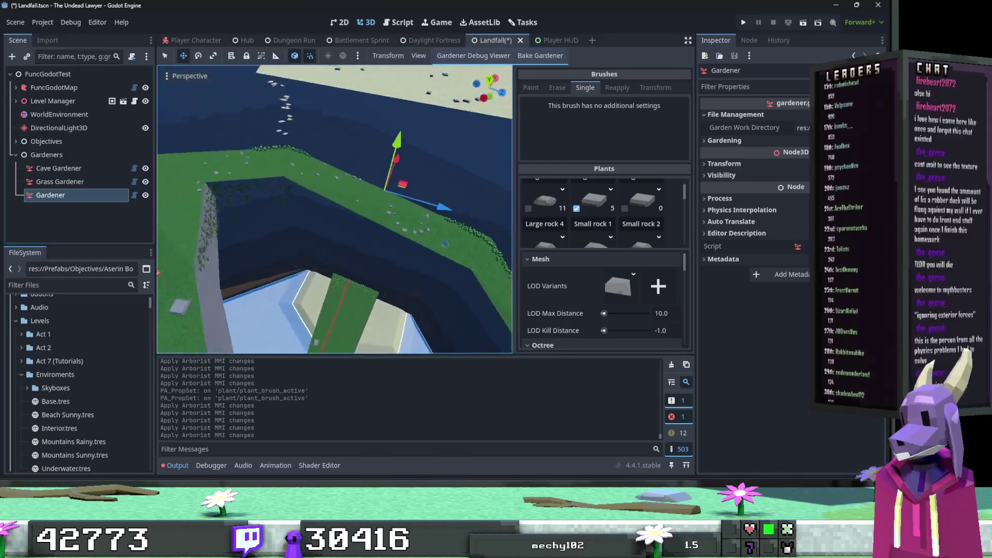
mouse_move(278, 199)
left_mouse_down()
mouse_move(309, 198)
mouse_move(241, 190)
mouse_move(266, 198)
mouse_move(269, 211)
left_mouse_up()
left_click(264, 184)
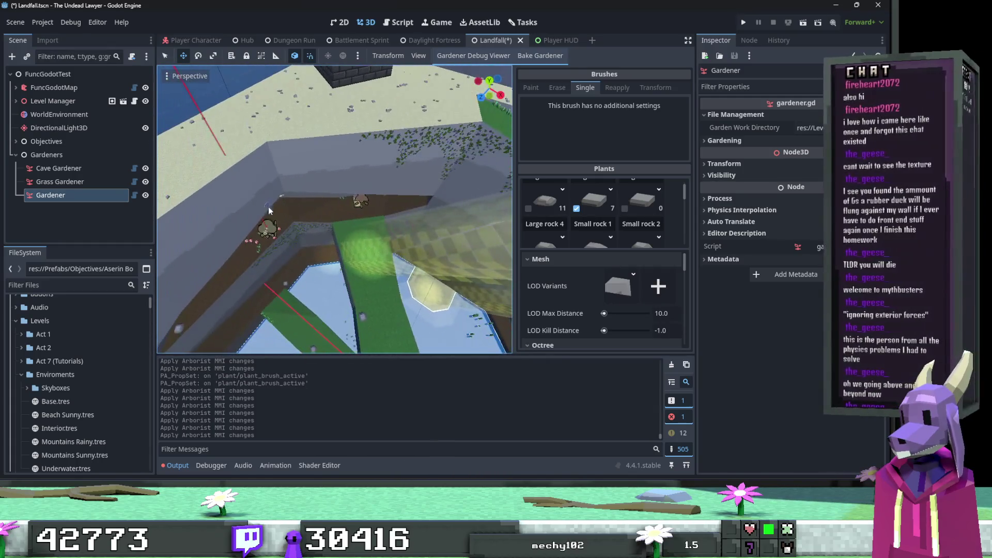
Switch to Small rock 2 and place stones on the ground and grass, undoing one.
left_click(625, 208)
left_click_drag(362, 228, 351, 245)
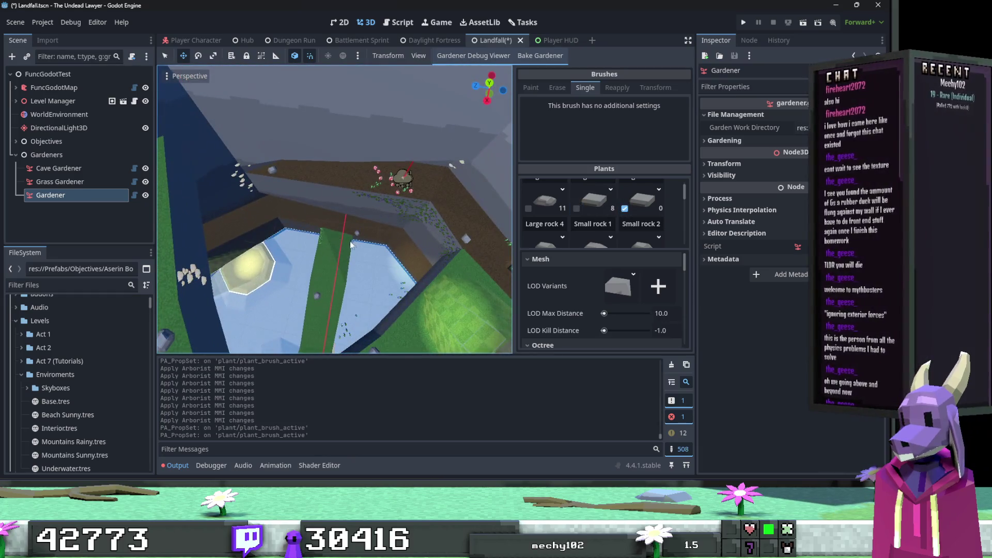
left_click(263, 201)
mouse_move(436, 182)
left_mouse_down()
mouse_move(410, 154)
mouse_move(346, 165)
mouse_move(333, 199)
mouse_move(283, 206)
left_mouse_up()
left_click(351, 154)
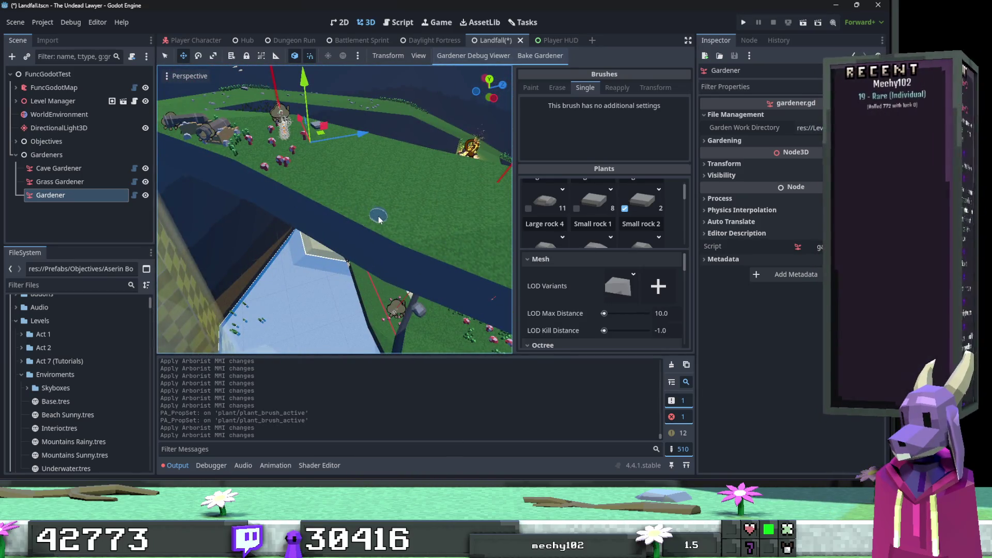
key("ctrl+z")
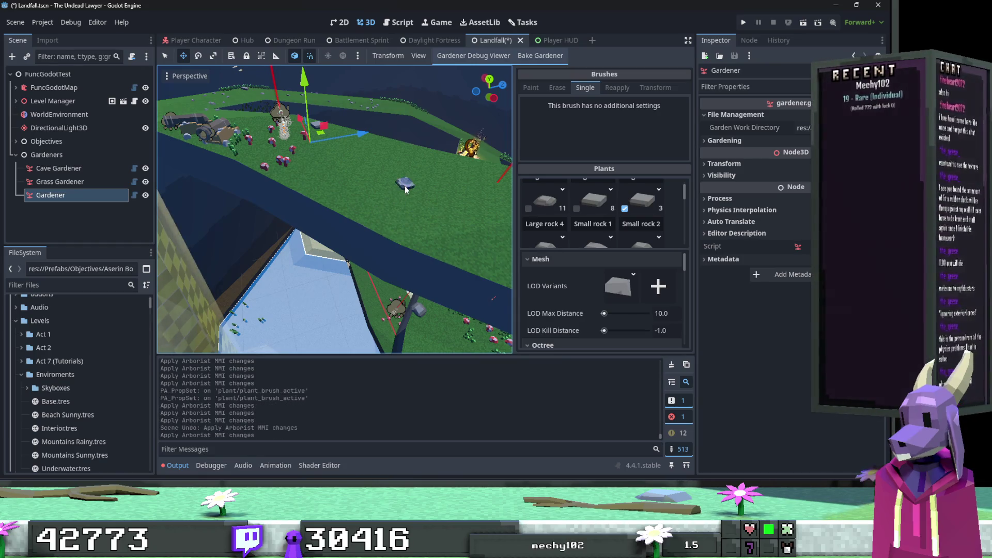
mouse_move(380, 220)
left_mouse_down()
mouse_move(362, 222)
mouse_move(372, 256)
mouse_move(364, 252)
left_mouse_up()
left_click(372, 256)
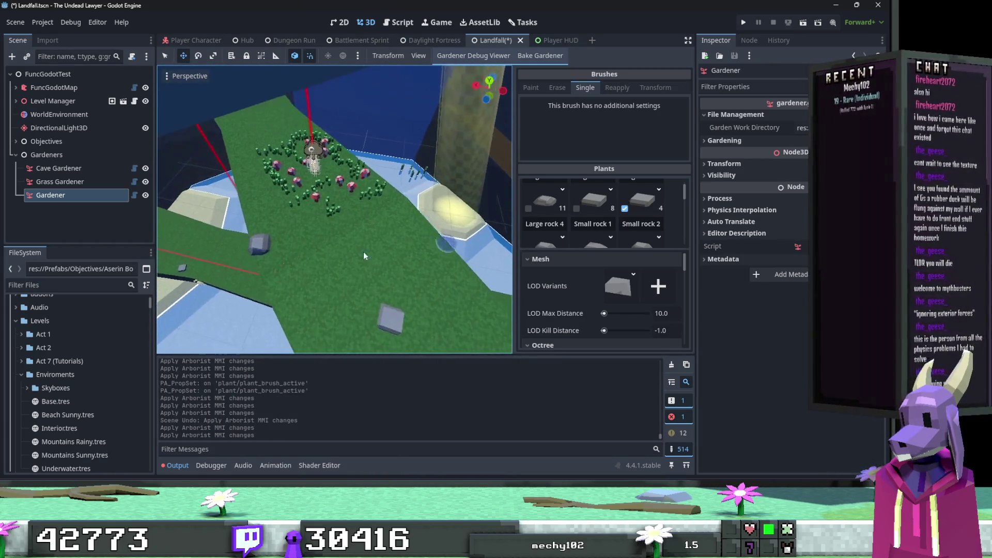
Switch to Small rock 3 and place stones on the grass strip and ledge.
scroll(625, 225, "down", 1)
left_click(550, 219)
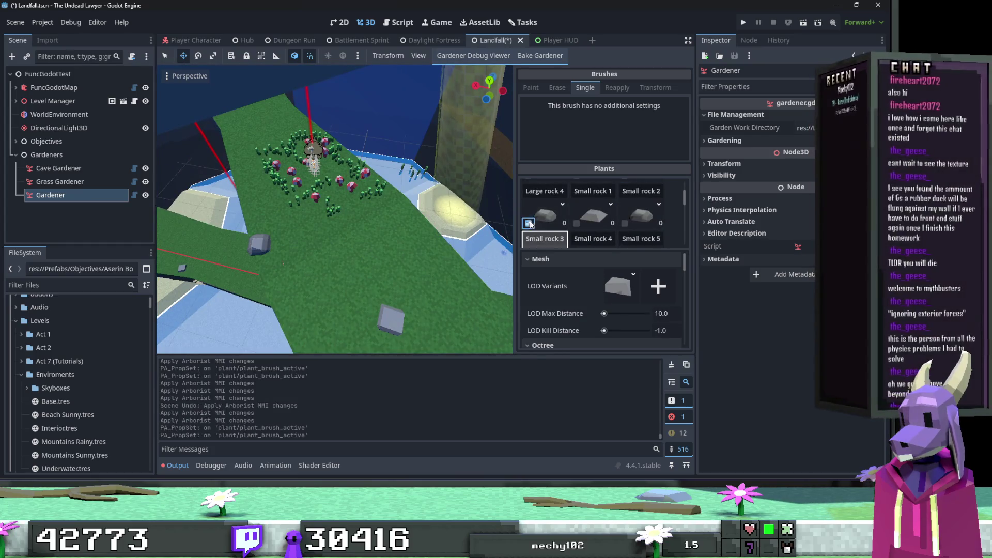
mouse_move(361, 217)
left_mouse_down()
mouse_move(392, 205)
mouse_move(343, 224)
mouse_move(315, 269)
left_mouse_up()
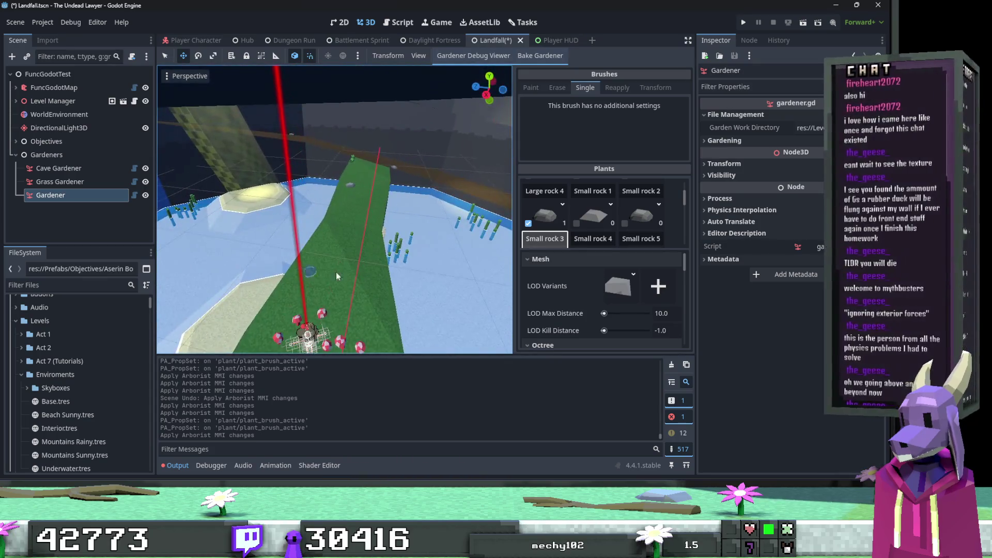
left_click(349, 274)
left_click_drag(444, 240, 370, 275)
left_click(443, 243)
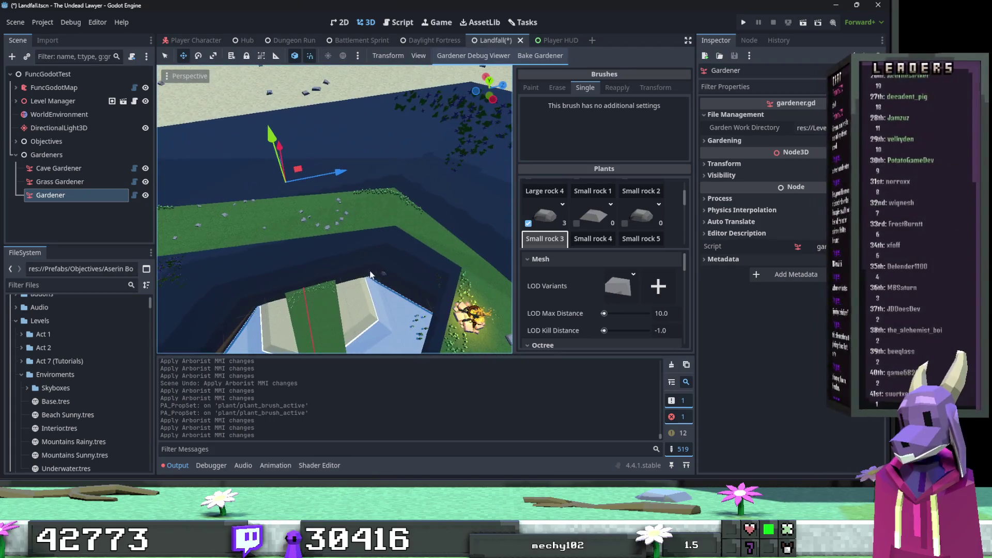
left_click(325, 212)
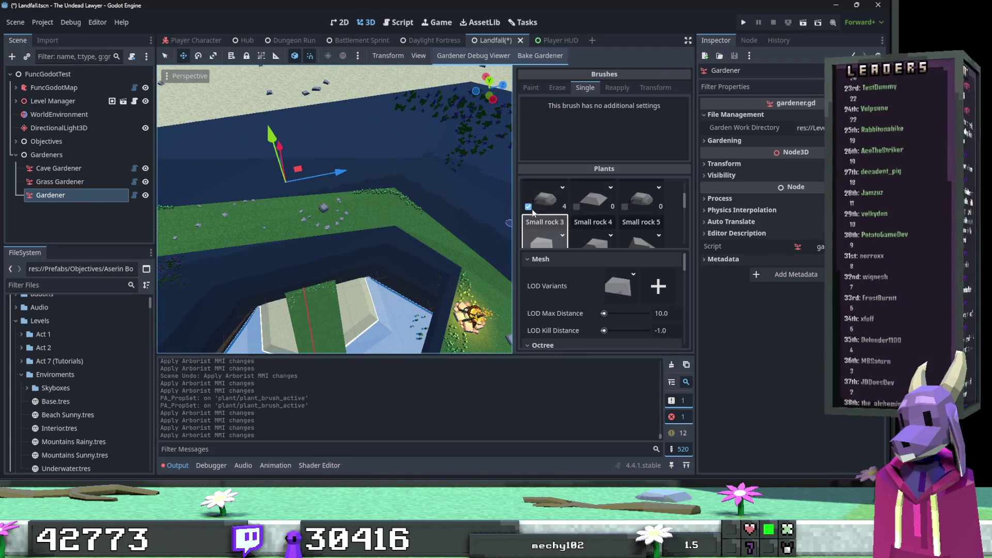
left_click(472, 206)
Include Grass 2, Grass 3 and Grass 4 in the grass brush.
scroll(573, 214, "down", 3)
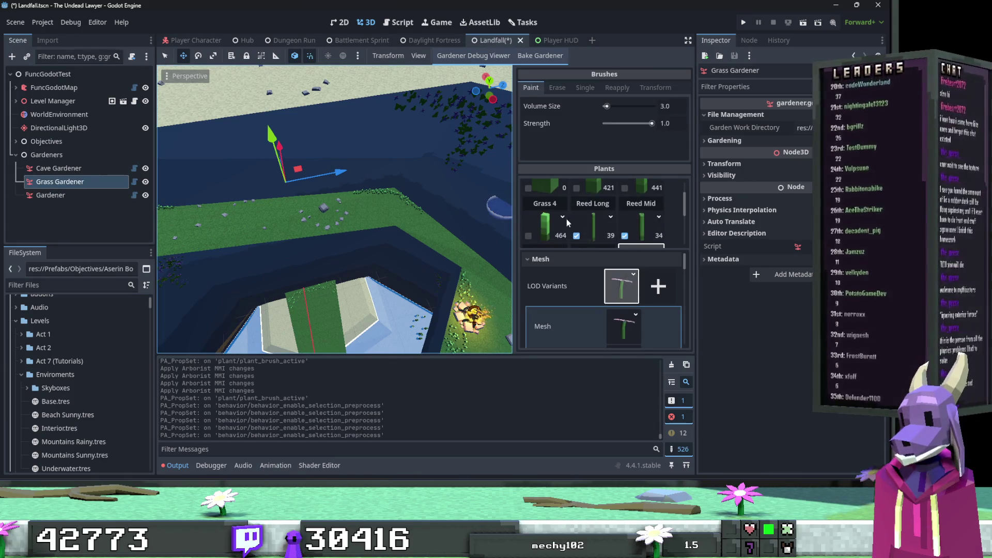
scroll(590, 217, "up", 3)
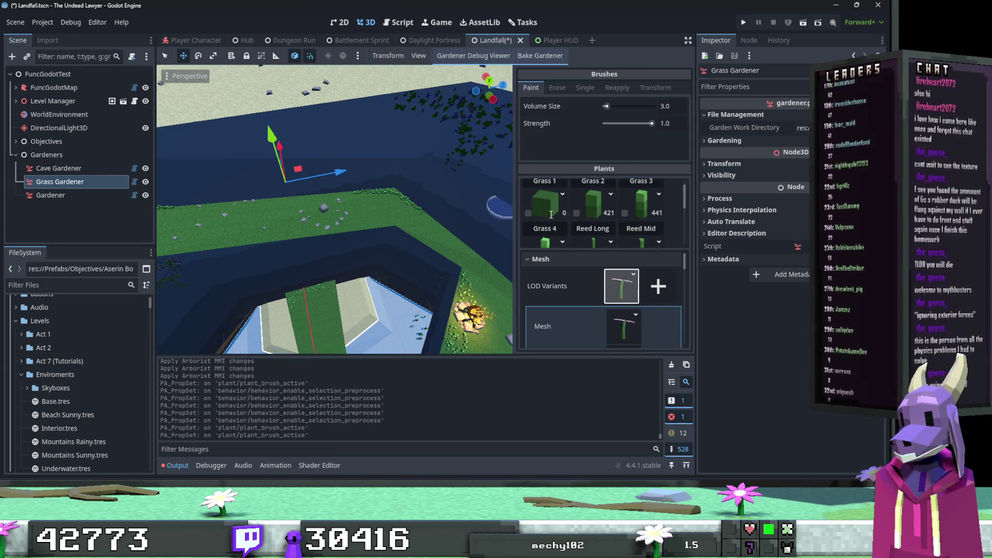
left_click(577, 213)
left_click(631, 212)
scroll(631, 212, "down", 1)
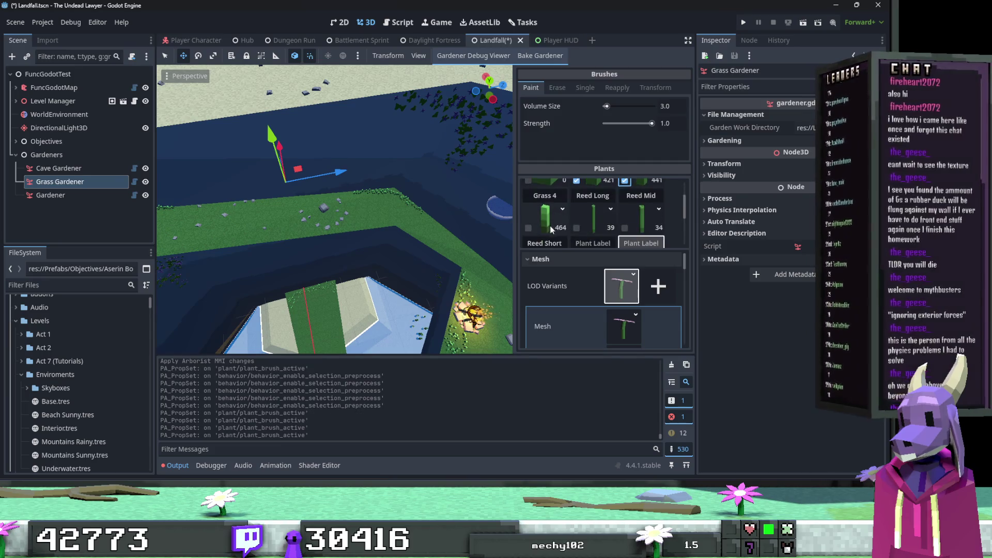
left_click(528, 228)
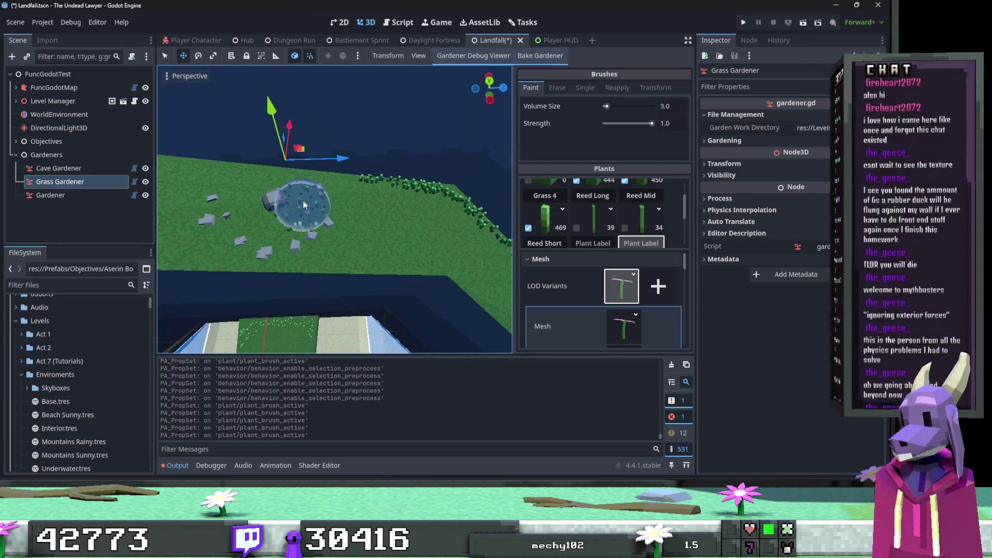
Set the brush Paint Volume Size to 1.0, discarding two trial grass strokes.
left_click_drag(303, 201, 275, 213)
key("ctrl+z")
left_click(674, 109)
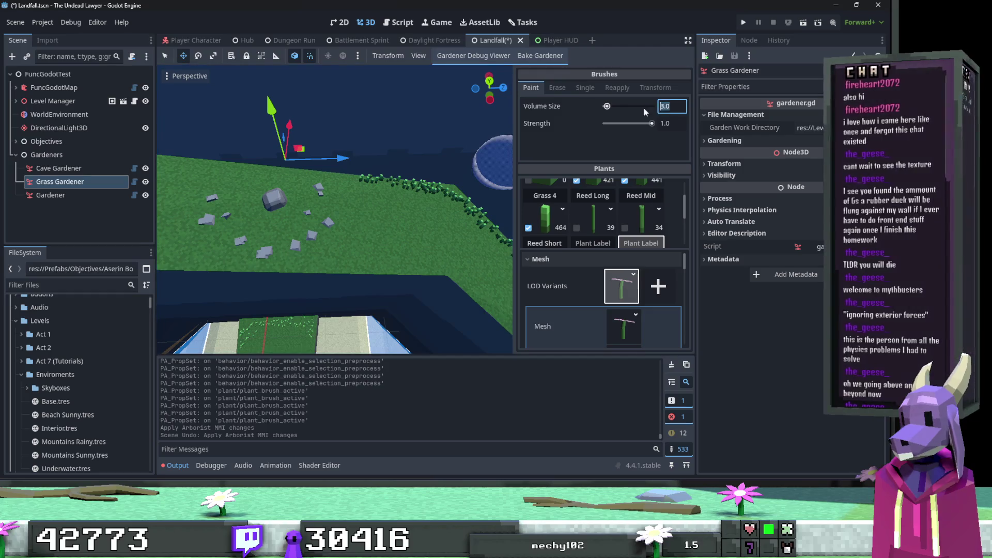
mouse_move(277, 215)
left_mouse_down()
mouse_move(288, 199)
mouse_move(265, 195)
mouse_move(272, 233)
mouse_move(326, 219)
left_mouse_up()
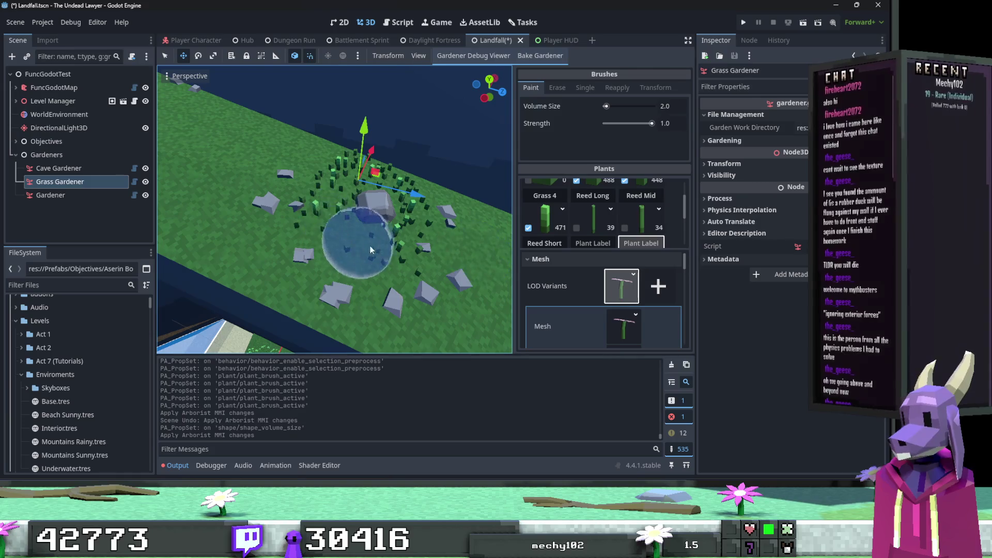
key("ctrl+z")
left_click(672, 106)
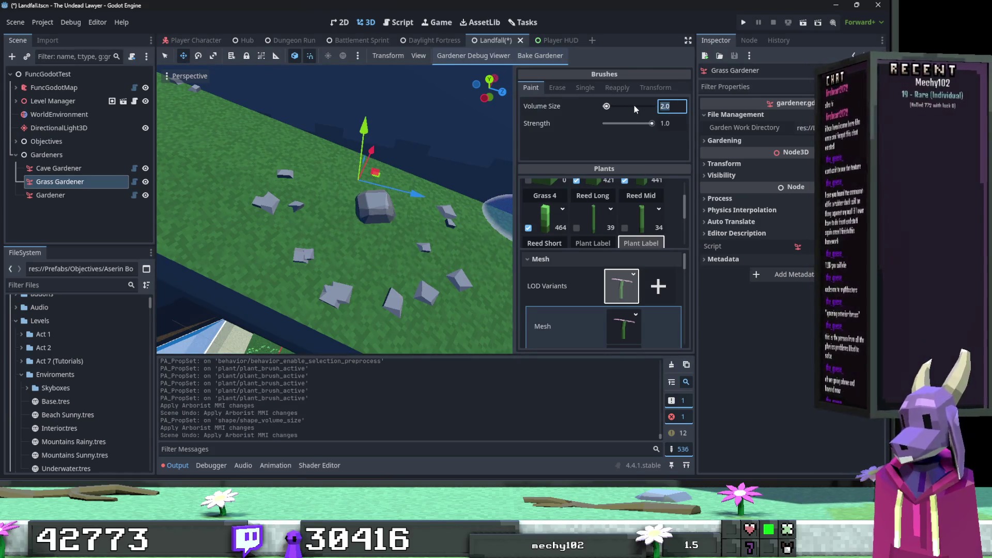
type("1")
Paint small clumps of grass tufts around the rocks with the narrower brush.
left_click_drag(406, 216, 372, 183)
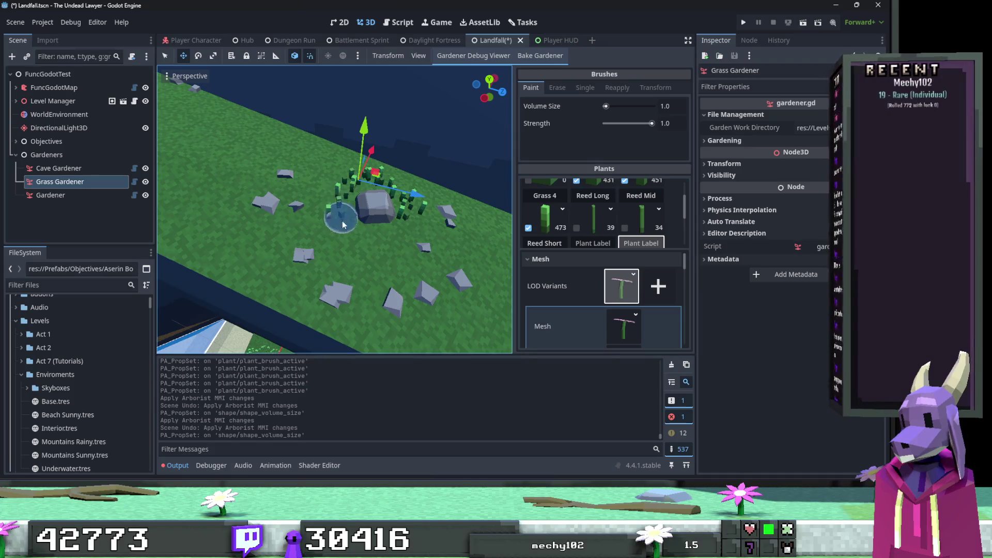
left_click_drag(343, 224, 394, 237)
left_click(321, 195)
left_click(332, 199)
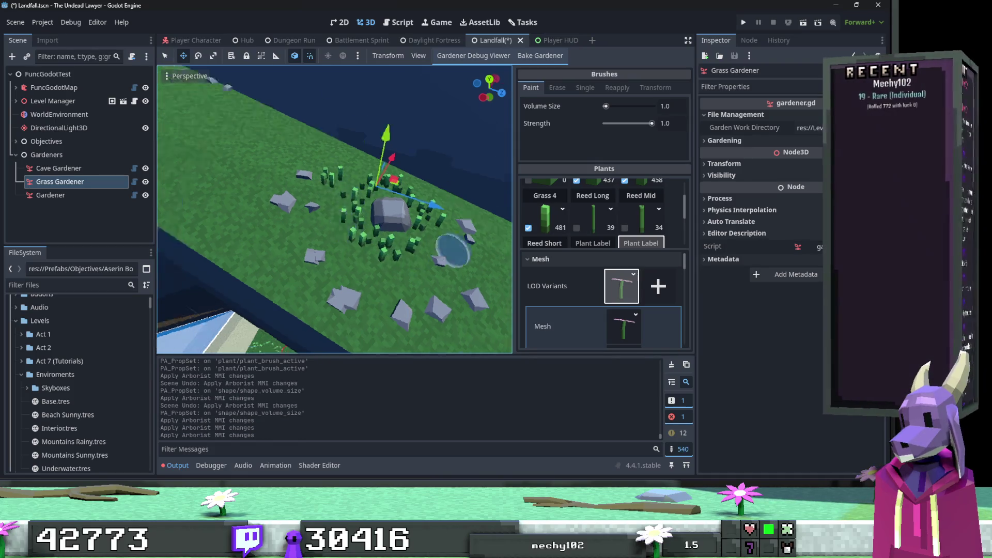
scroll(362, 201, "up", 5)
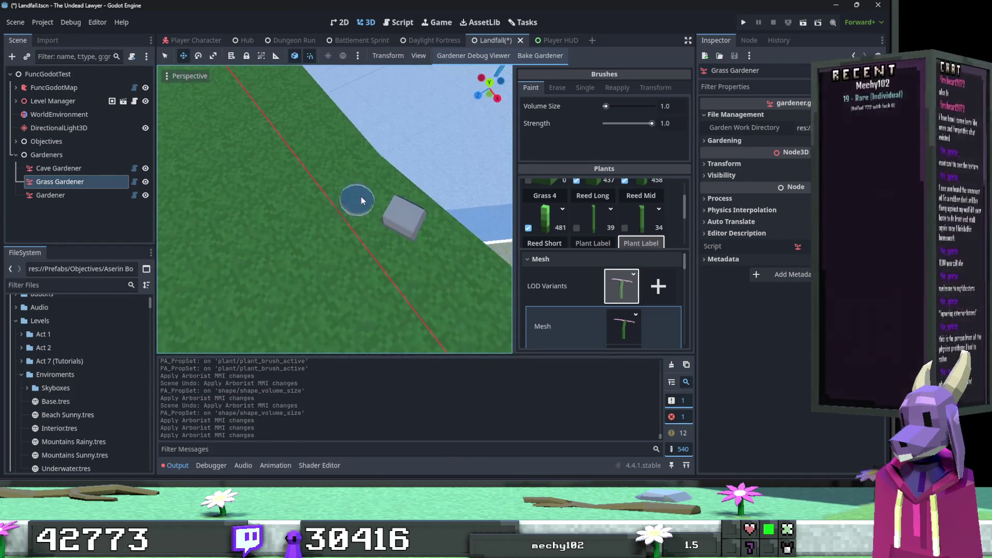
mouse_move(362, 201)
left_mouse_down()
mouse_move(355, 179)
mouse_move(348, 221)
mouse_move(432, 244)
mouse_move(382, 210)
mouse_move(366, 262)
left_mouse_up()
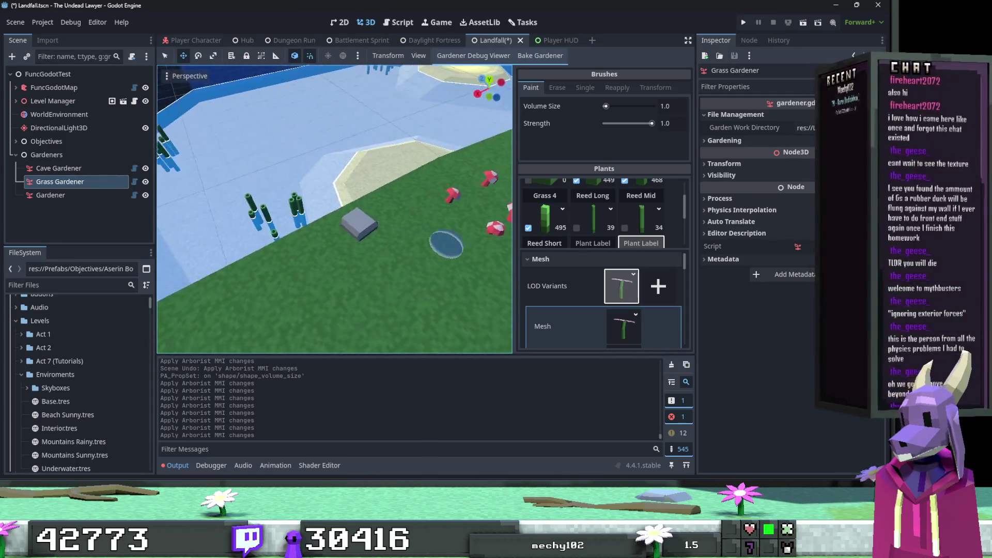
scroll(446, 245, "up", 2)
mouse_move(398, 225)
left_mouse_down()
mouse_move(381, 200)
mouse_move(350, 246)
mouse_move(257, 268)
mouse_move(282, 229)
mouse_move(265, 252)
left_mouse_up()
left_click(354, 205)
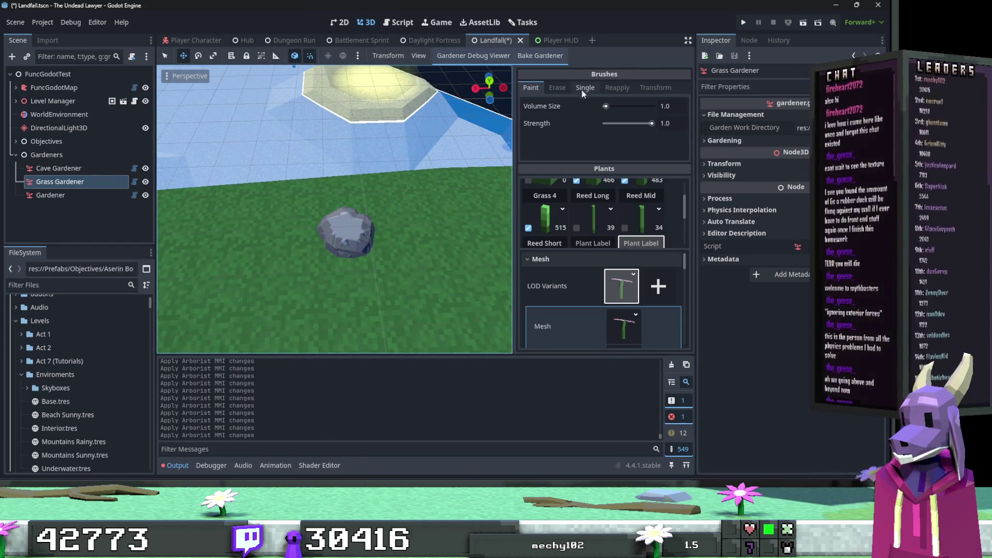
left_click(67, 196)
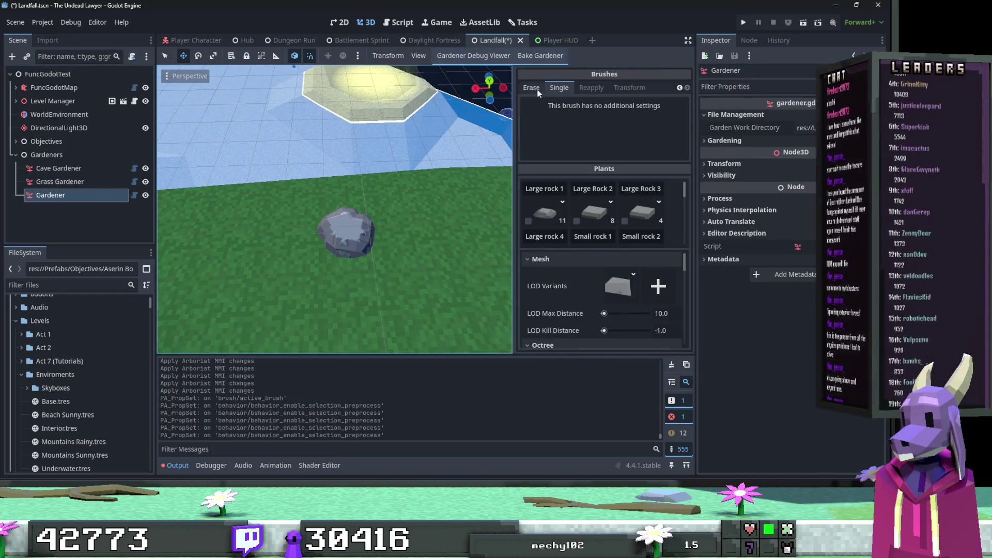
Try erasing with the rock Gardener limited to Large rock 4, undoing the accidental removal.
left_click(532, 88)
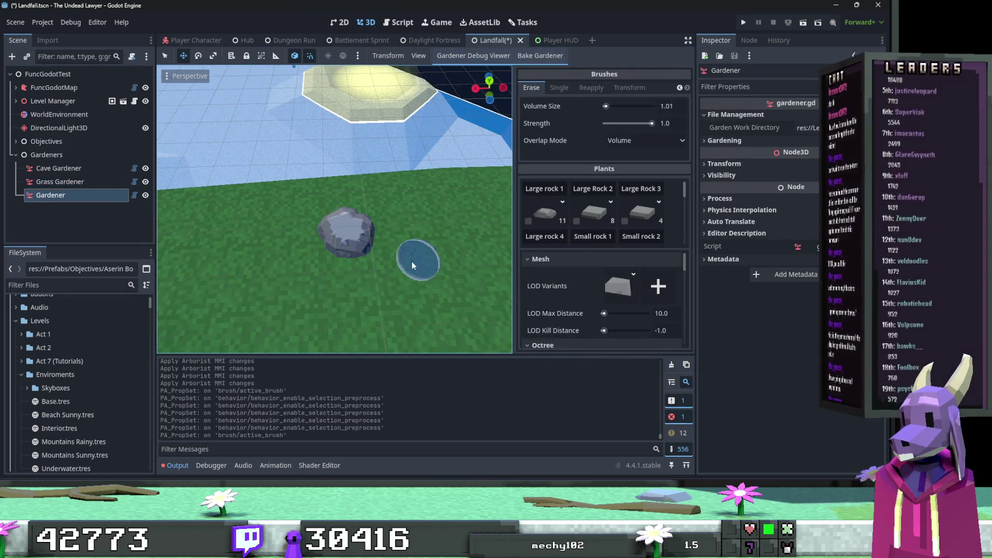
left_click(352, 234)
scroll(528, 207, "down", 1)
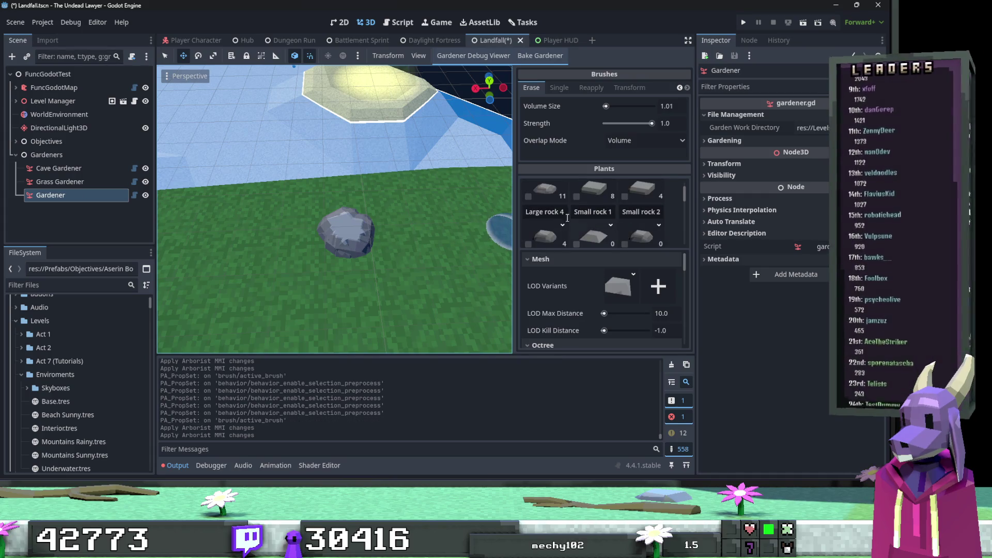
left_click(528, 197)
left_click(358, 245)
key("ctrl+z")
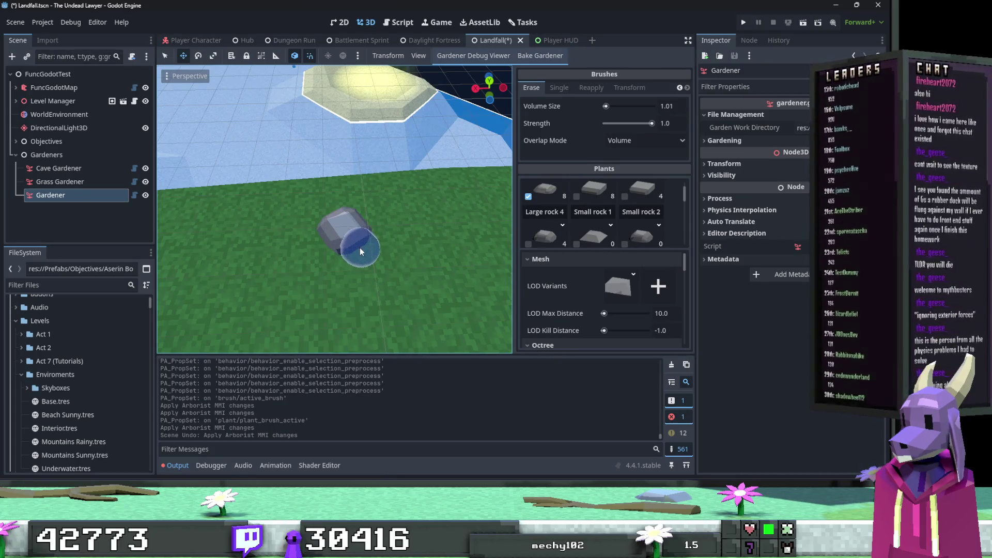
left_click(361, 248)
Paint grass tufts around the rock with the Grass Gardener, undoing poor strokes.
left_click(83, 181)
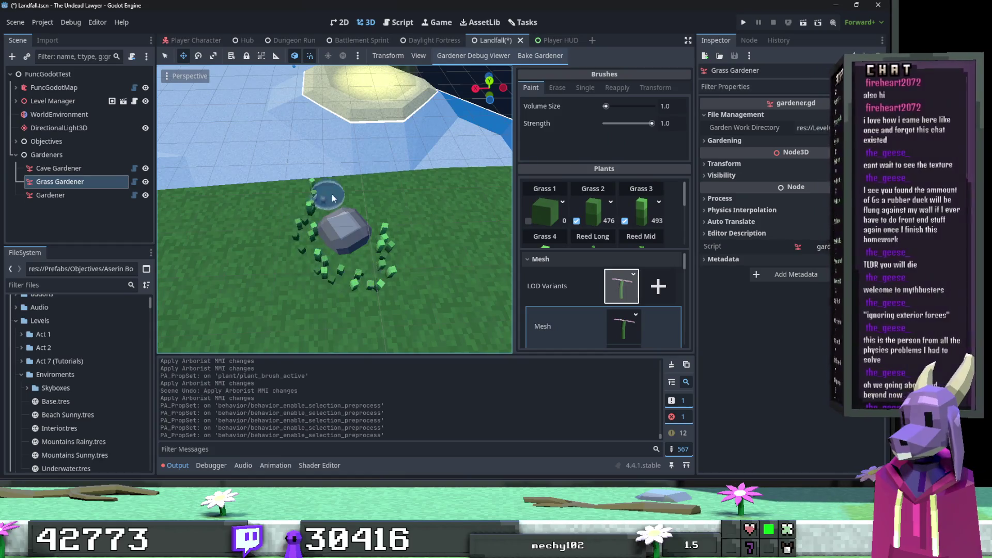
left_click(377, 222)
left_click(225, 222)
left_click(228, 222)
key("f")
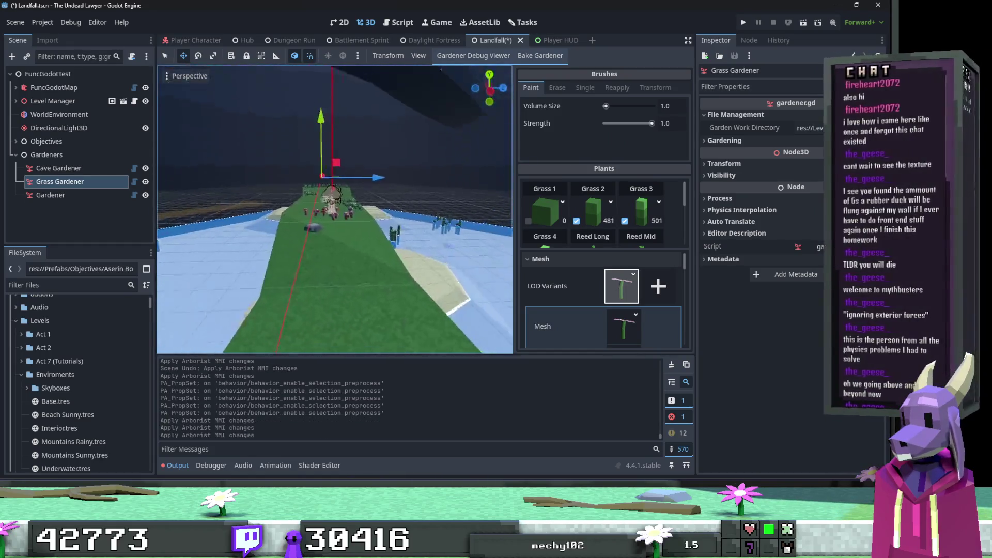
mouse_move(424, 287)
left_mouse_down()
mouse_move(346, 341)
mouse_move(393, 241)
left_mouse_up()
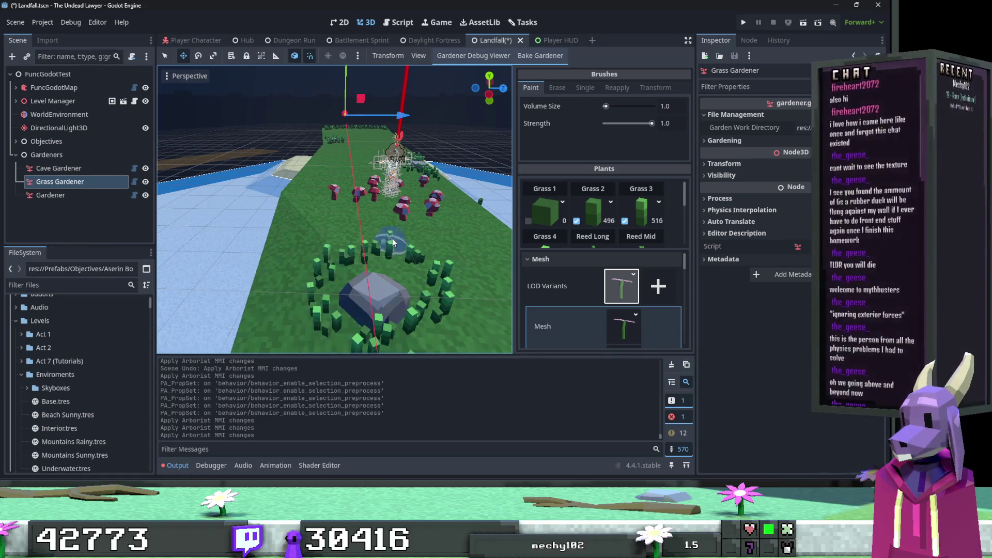
left_click(393, 242)
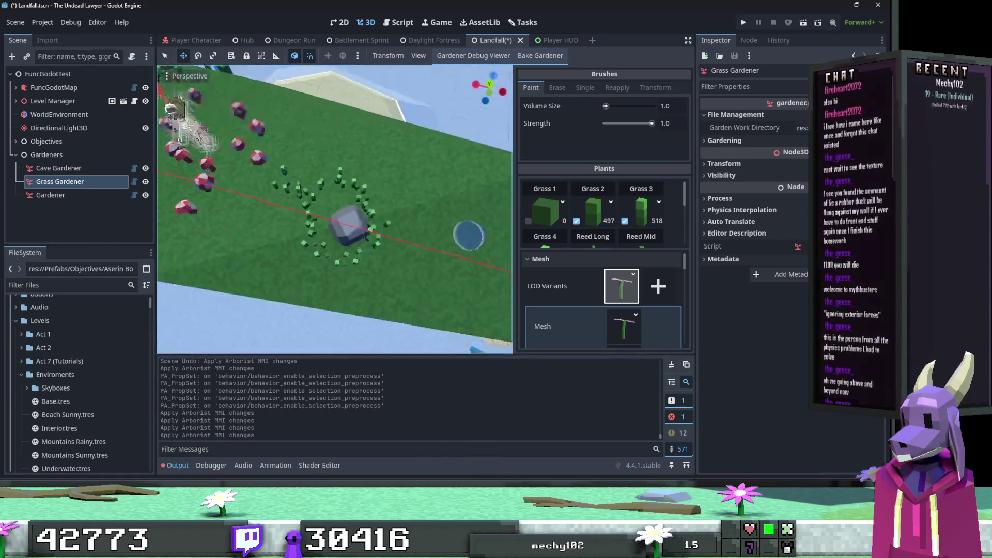
key("ctrl+z")
left_click_drag(353, 228, 351, 205)
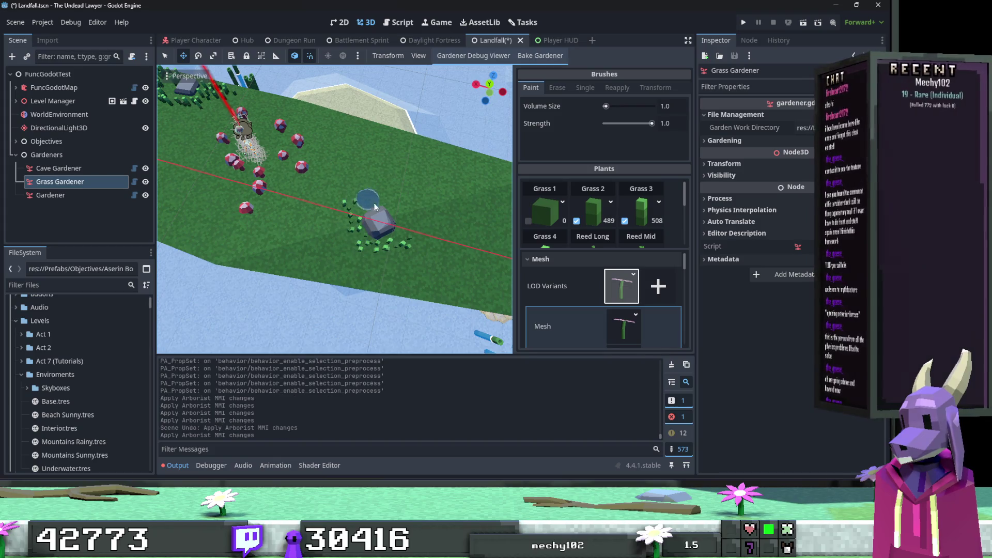
mouse_move(406, 230)
left_mouse_down()
mouse_move(403, 203)
mouse_move(385, 186)
left_mouse_up()
key("ctrl+z")
key("ctrl+z")
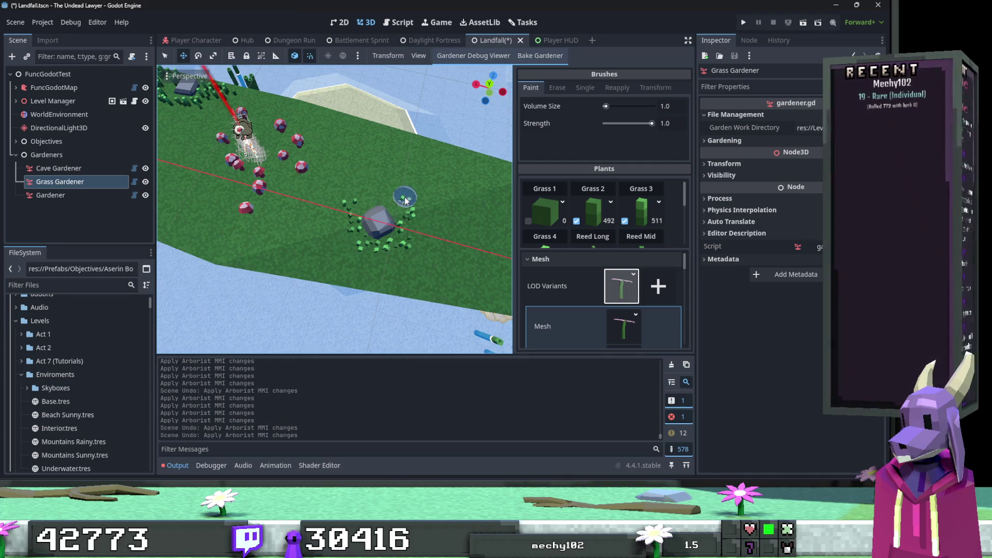
Ring further rocks with grass tufts, including the rock by the ledge.
scroll(443, 244, "up", 5)
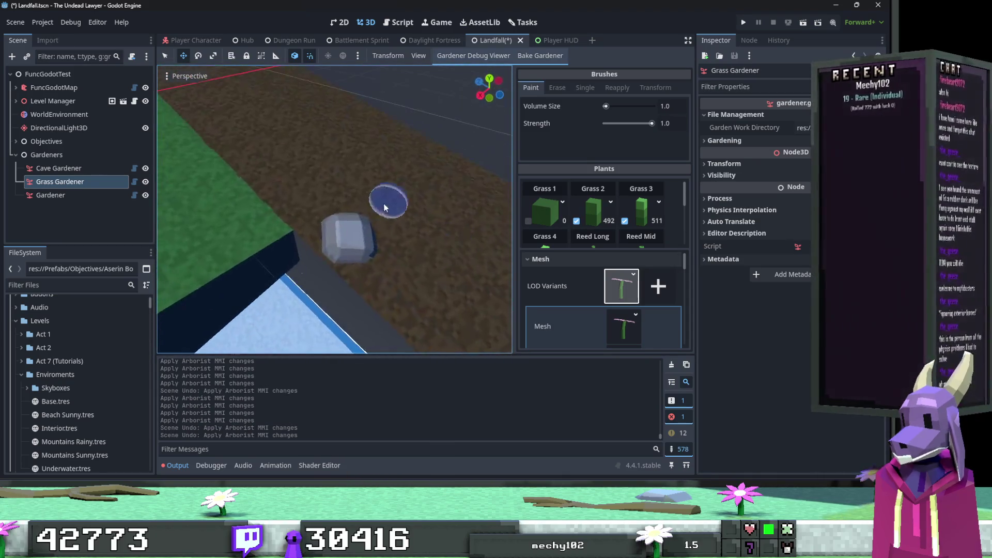
left_click(312, 219)
left_click(318, 214)
left_click(264, 233)
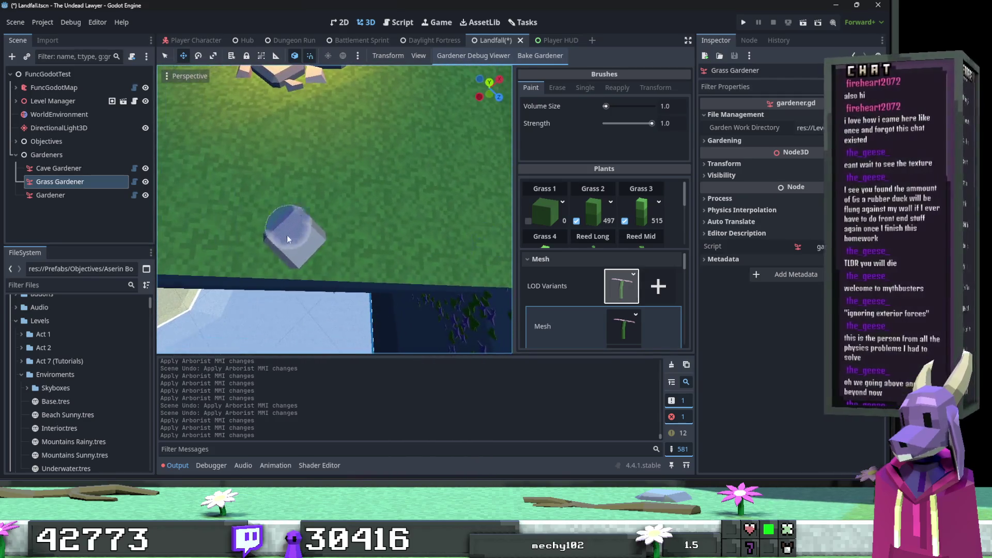
left_click(337, 257)
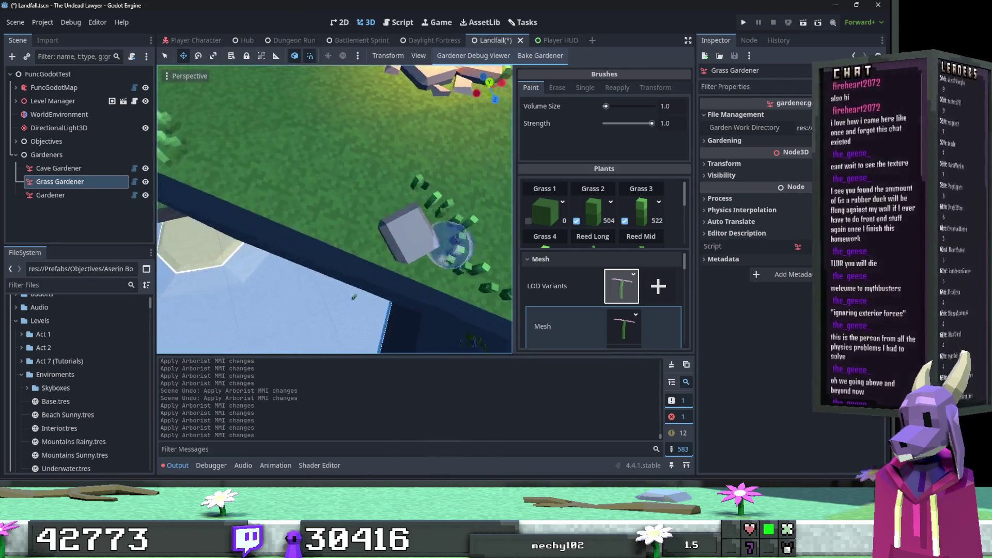
mouse_move(296, 221)
left_mouse_down()
mouse_move(395, 209)
mouse_move(472, 229)
left_mouse_up()
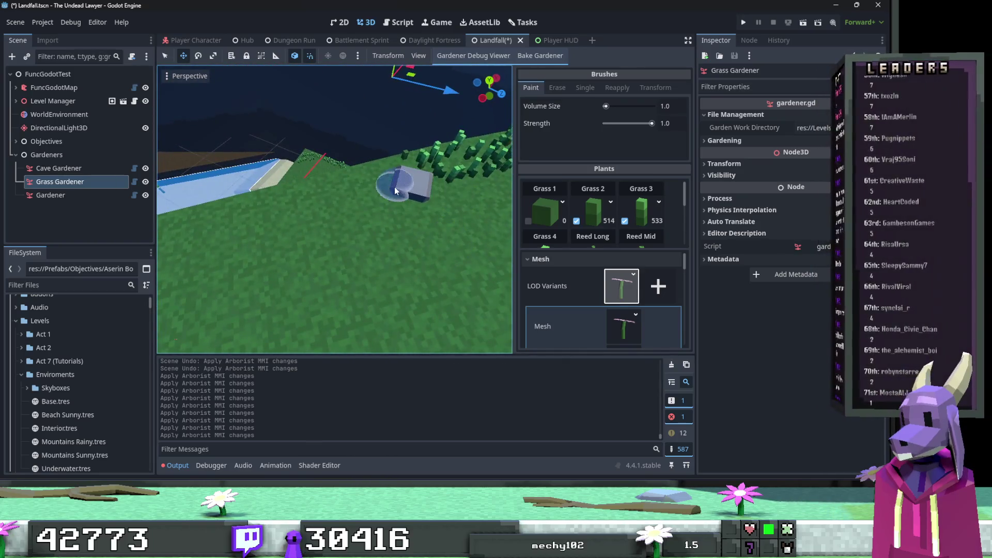
mouse_move(350, 212)
left_mouse_down()
mouse_move(432, 200)
mouse_move(421, 215)
left_mouse_up()
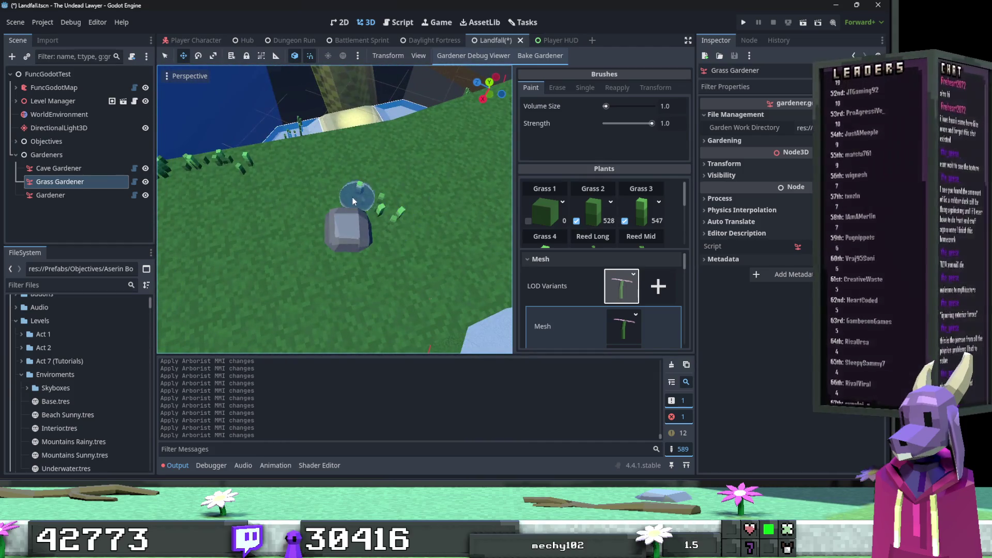
left_click_drag(262, 261, 400, 248)
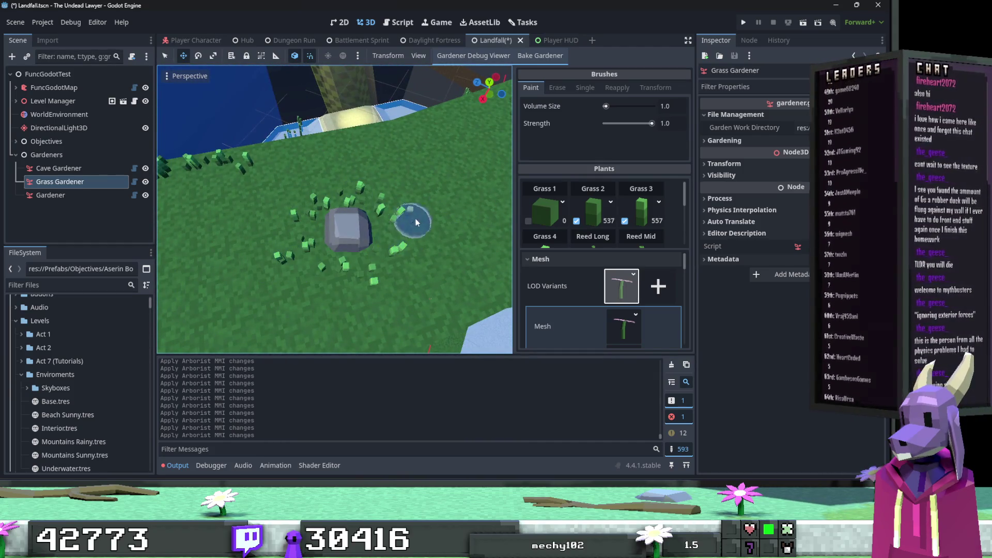
left_click(387, 275)
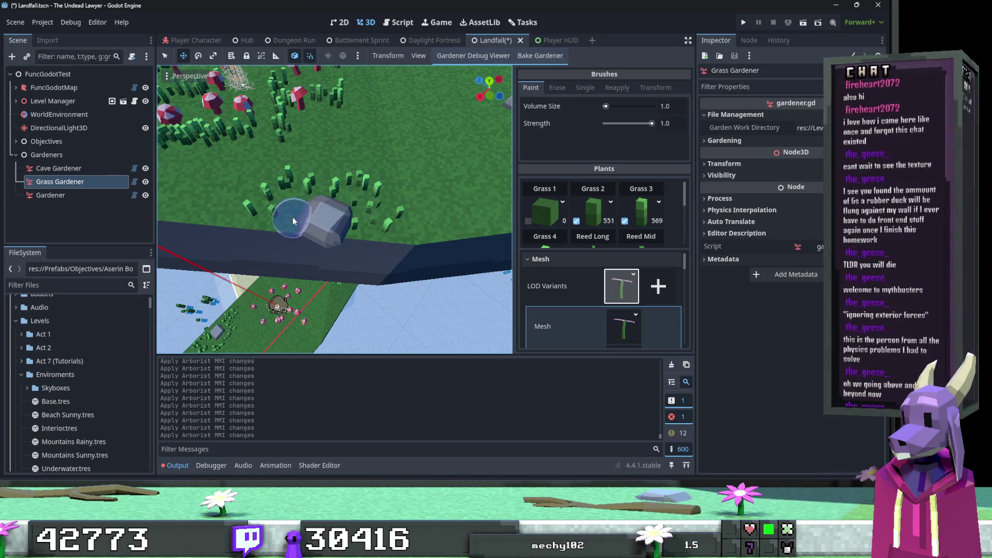
Place a single large rock with the rock Gardener after undoing an erase.
left_click(110, 195)
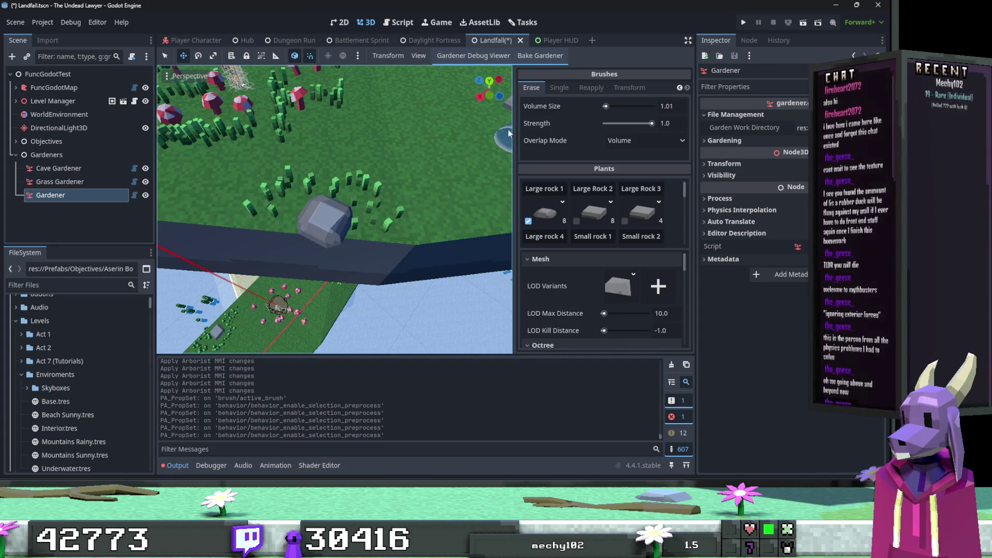
left_click(322, 225)
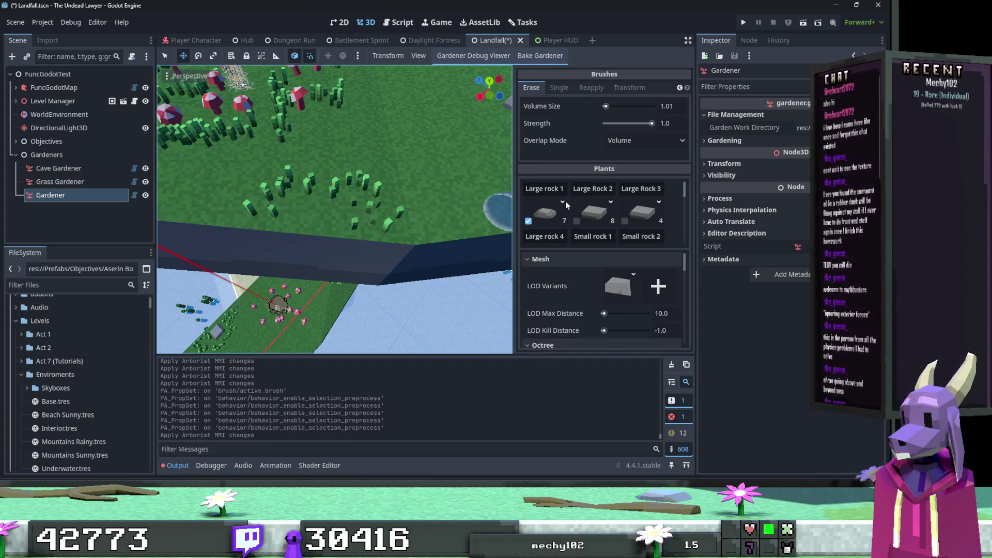
left_click(571, 91)
key("ctrl+z")
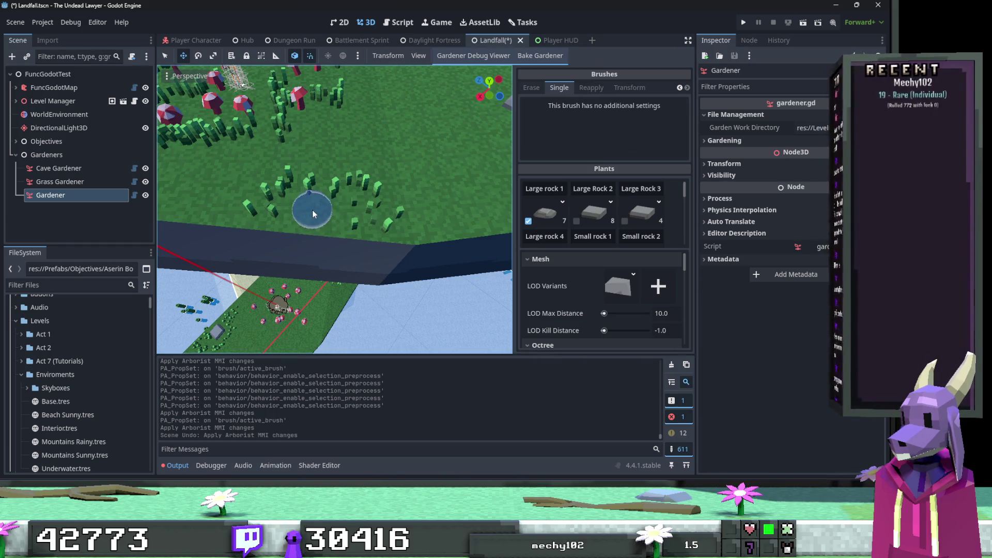
left_click(314, 212)
Paint a ring of grass around the new rock with the Grass Gardener.
left_click(84, 182)
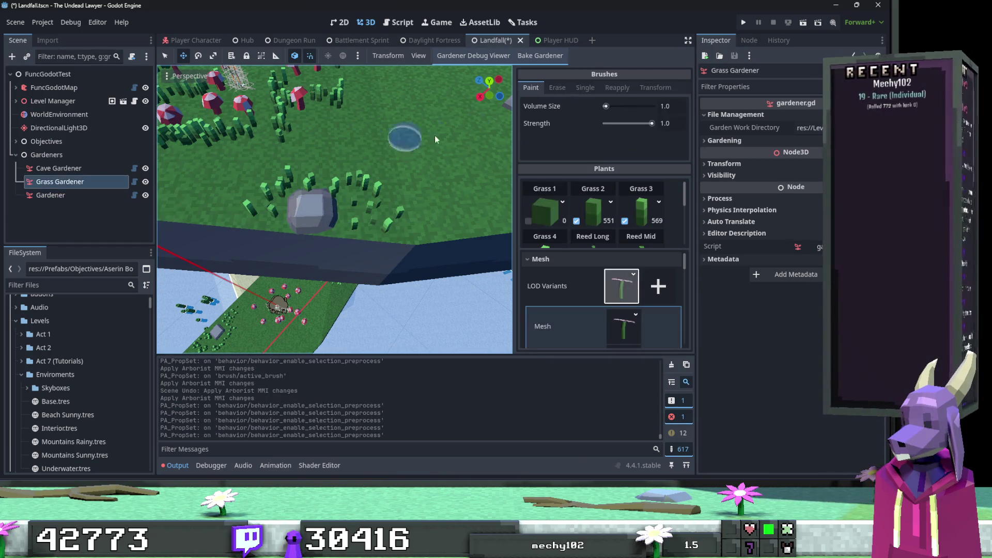
key("2")
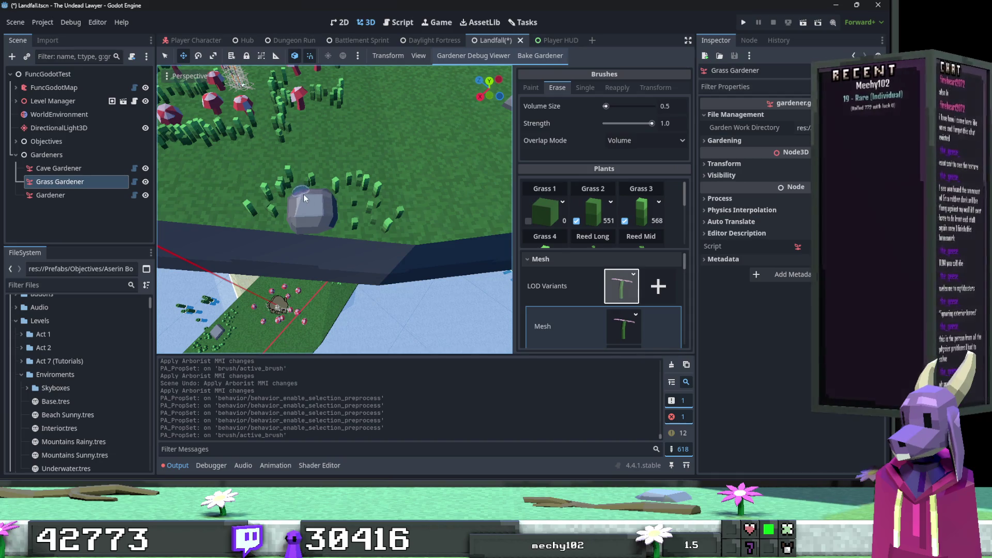
left_click(304, 198)
key("1")
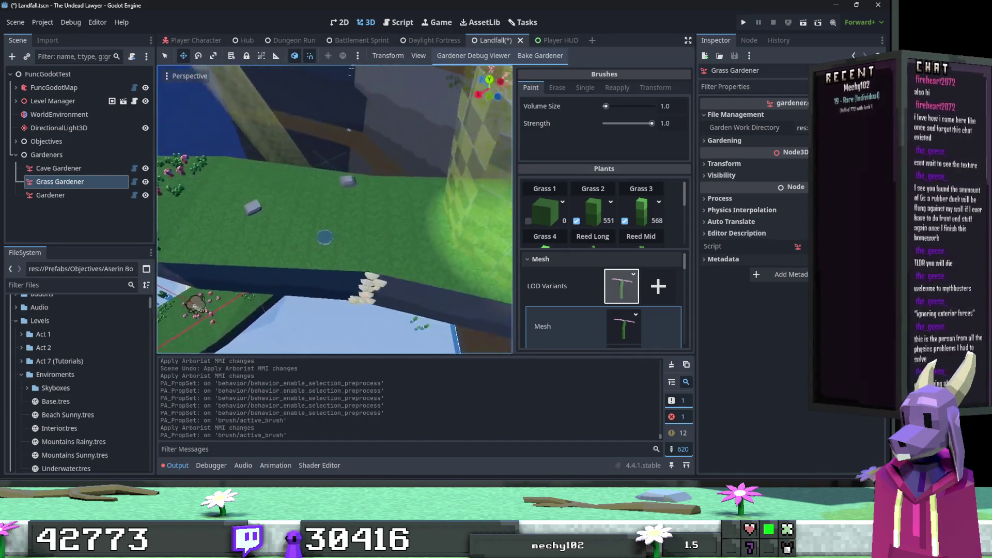
scroll(325, 237, "up", 5)
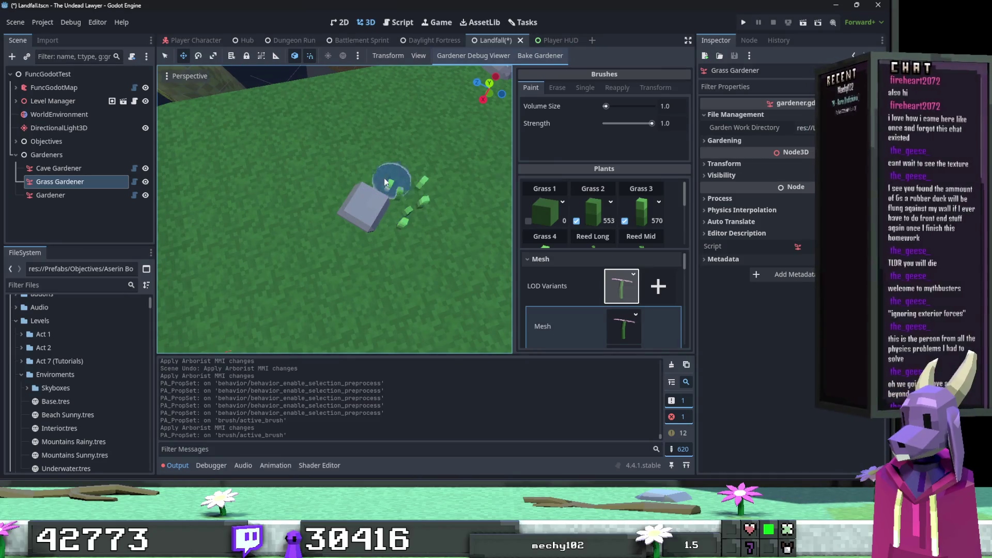
mouse_move(320, 228)
left_mouse_down()
mouse_move(354, 255)
mouse_move(410, 173)
left_mouse_up()
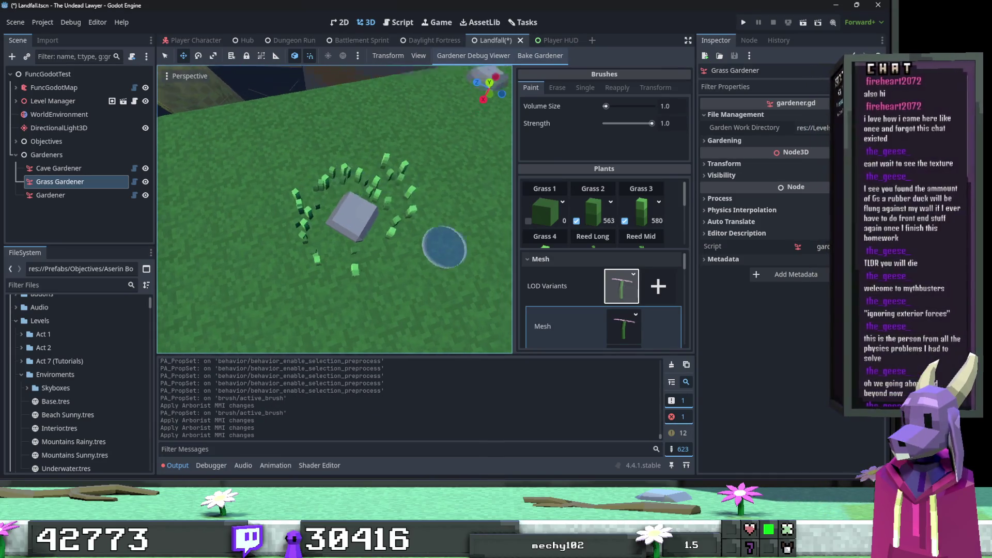
mouse_move(441, 246)
left_mouse_down()
mouse_move(446, 233)
mouse_move(342, 191)
left_mouse_up()
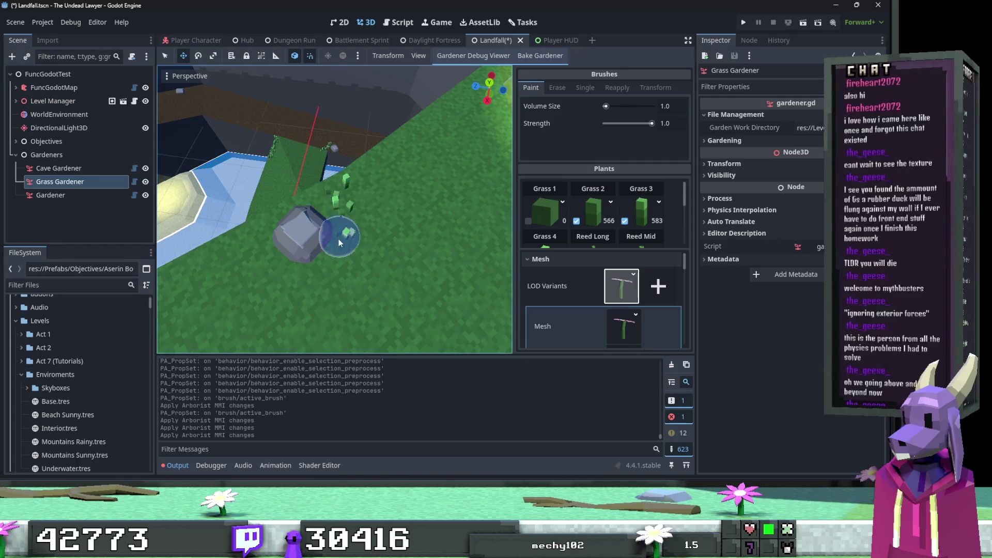
left_click_drag(276, 275, 251, 214)
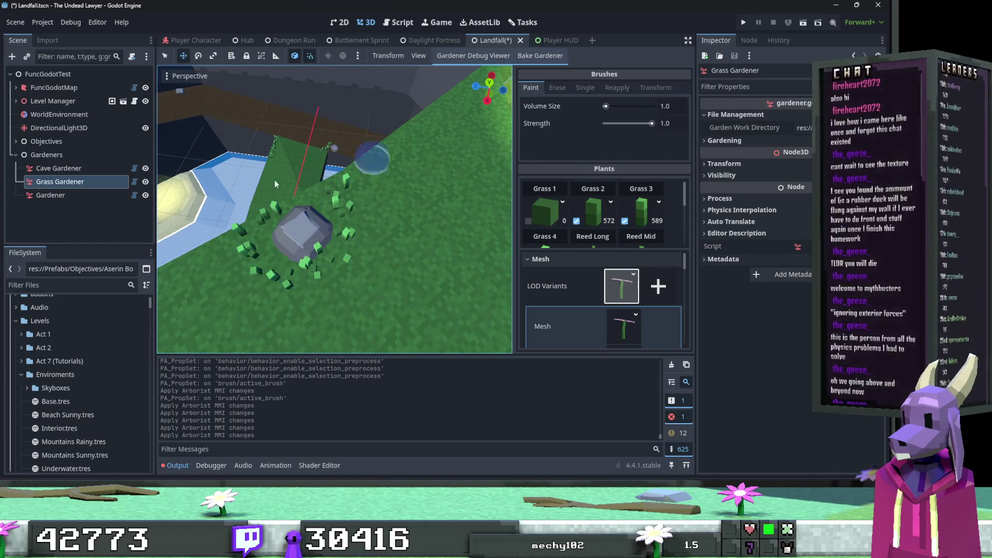
Erase the large rock inside the grass ring, then set the rock brush to Single.
left_click(103, 196)
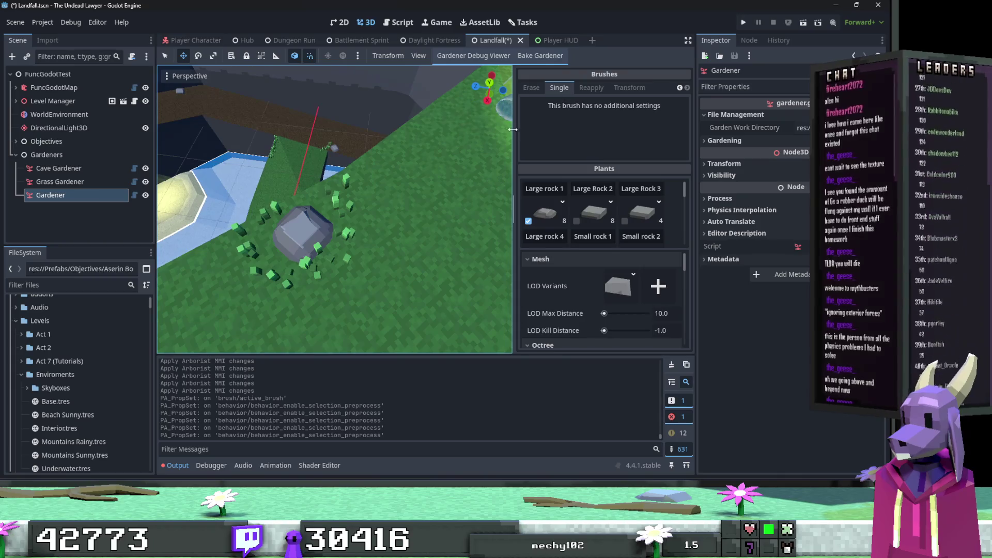
left_click(533, 88)
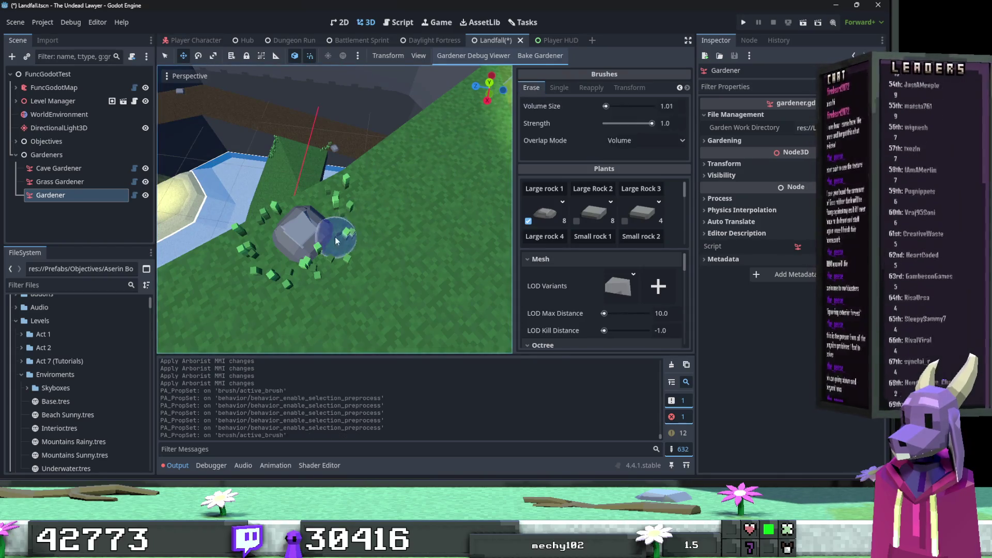
left_click(331, 241)
key("ctrl+z")
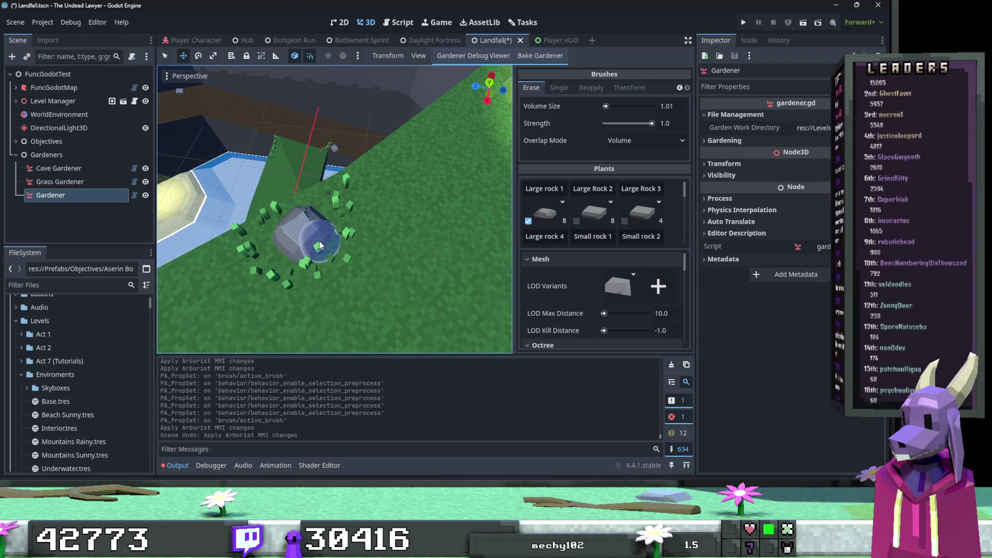
left_click(324, 244)
key("ctrl+z")
left_click(322, 245)
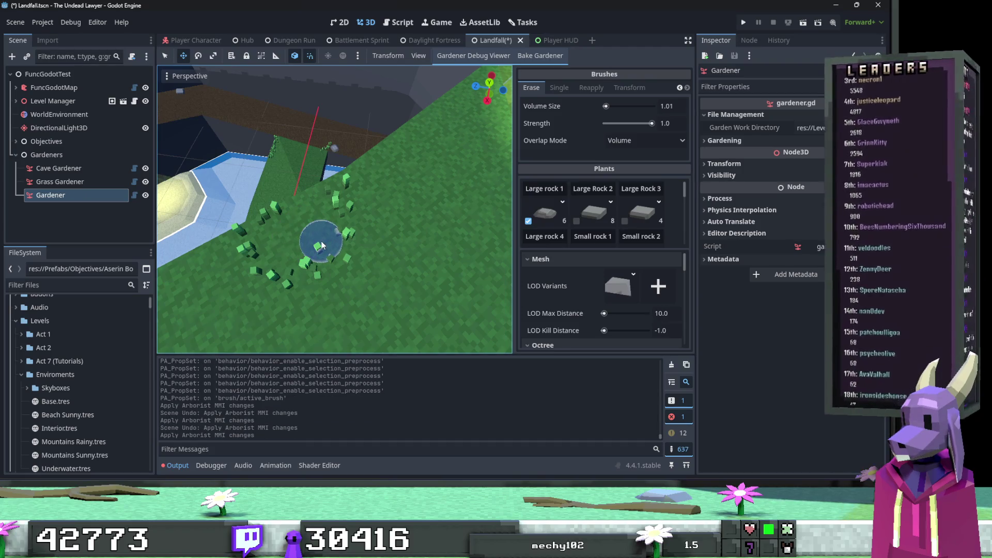
key("ctrl+z")
left_click(324, 245)
key("ctrl+z")
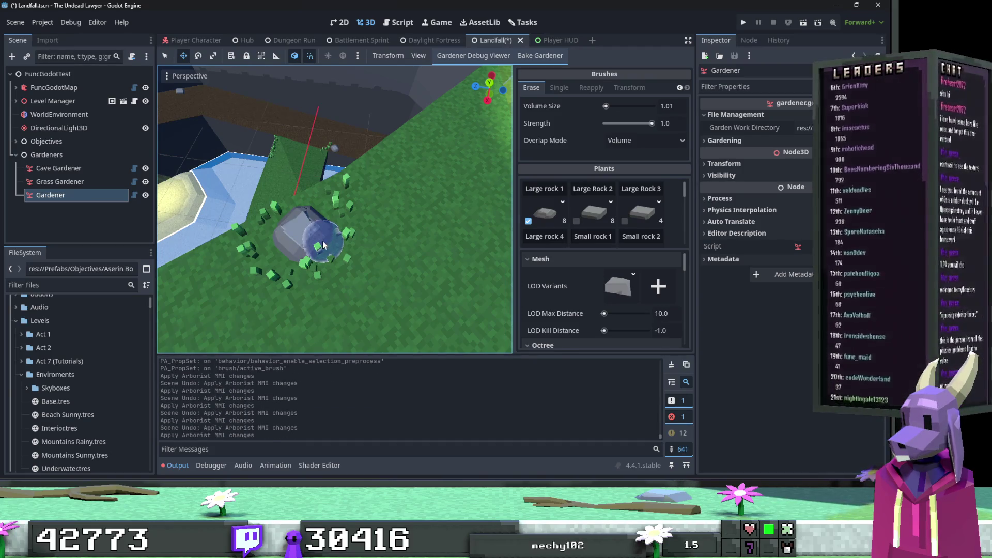
left_click(324, 245)
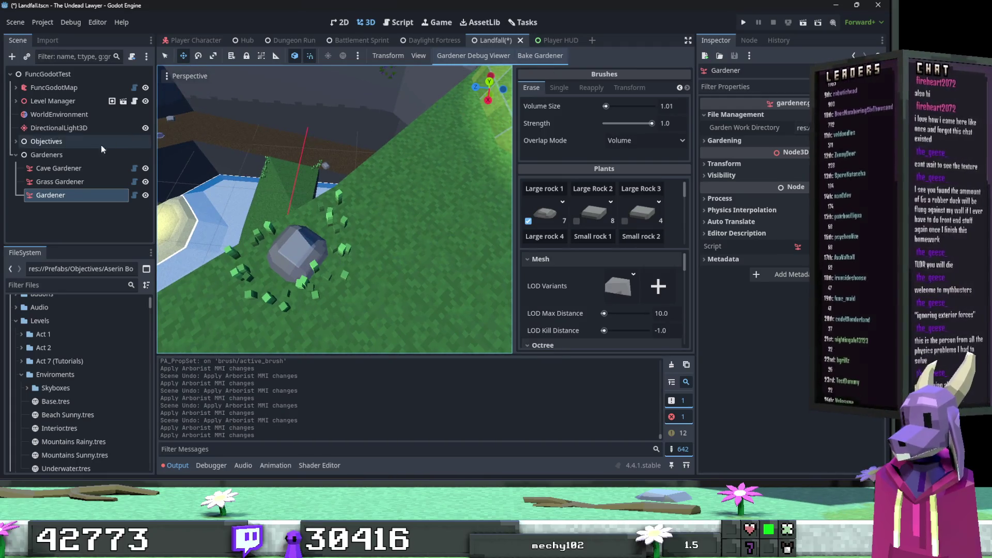
left_click(559, 88)
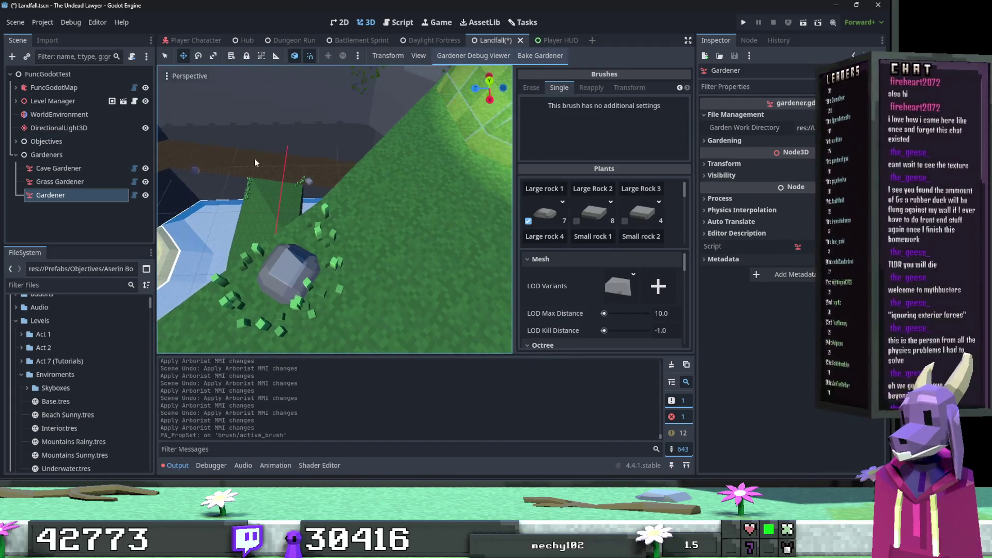
left_click(60, 182)
Frame the Grass Gardener and paint grass tufts down the slope beside the rock.
key("f")
left_click_drag(317, 134, 384, 198)
left_click_drag(409, 238, 395, 286)
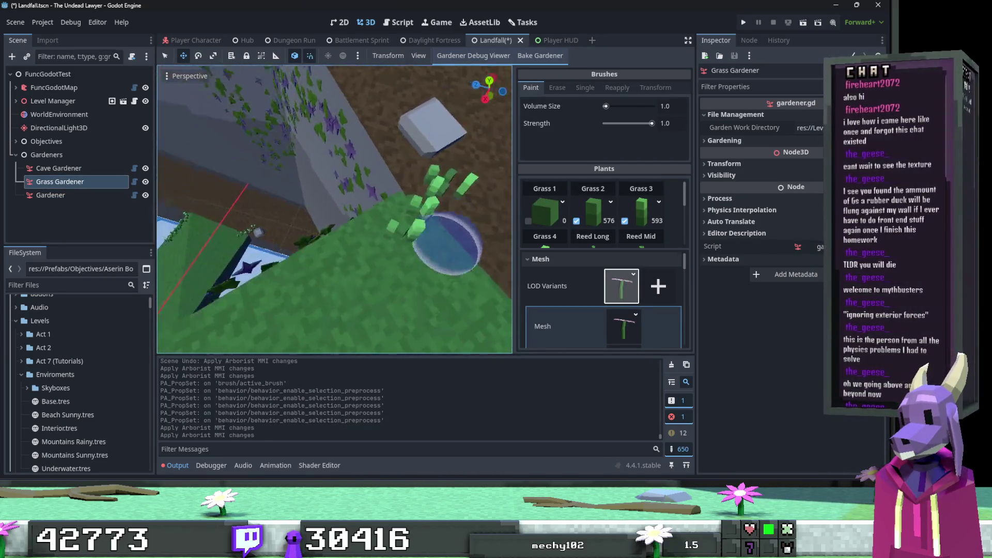
mouse_move(406, 253)
left_mouse_down()
mouse_move(480, 247)
mouse_move(398, 228)
mouse_move(387, 195)
mouse_move(455, 277)
mouse_move(376, 219)
mouse_move(480, 285)
left_mouse_up()
mouse_move(412, 278)
left_mouse_down()
mouse_move(396, 200)
mouse_move(362, 229)
mouse_move(376, 187)
mouse_move(331, 222)
mouse_move(377, 158)
mouse_move(408, 155)
left_mouse_up()
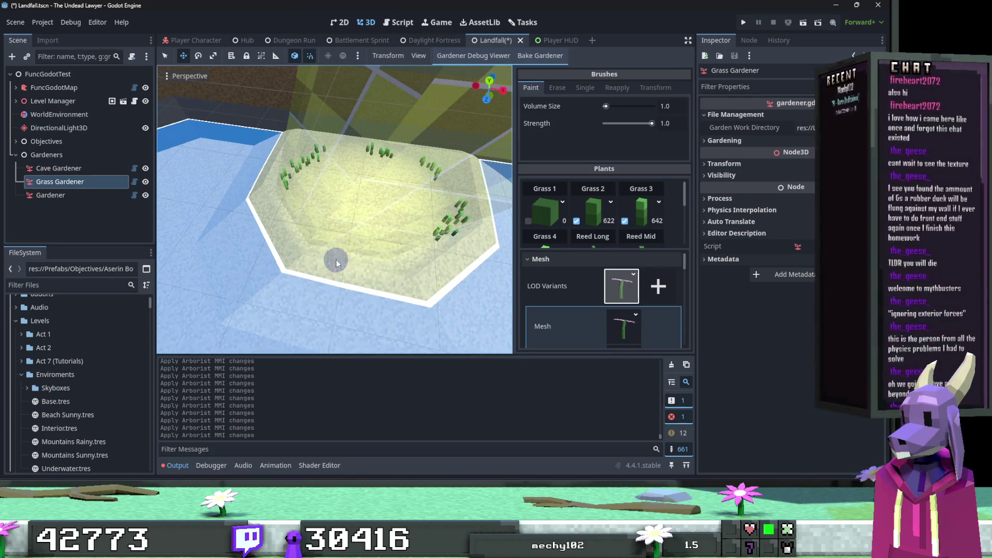
mouse_move(336, 262)
left_mouse_down()
mouse_move(272, 150)
mouse_move(341, 212)
mouse_move(356, 243)
mouse_move(303, 191)
left_mouse_up()
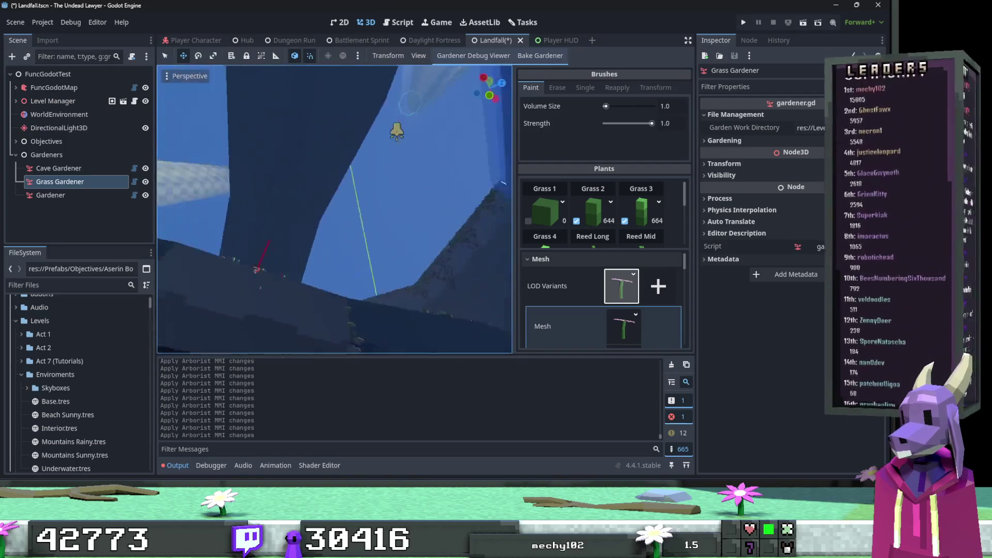
scroll(592, 219, "down", 3)
Enable the third Plant Label plant and undo the pink flowers painted on the platform.
scroll(585, 205, "up", 1)
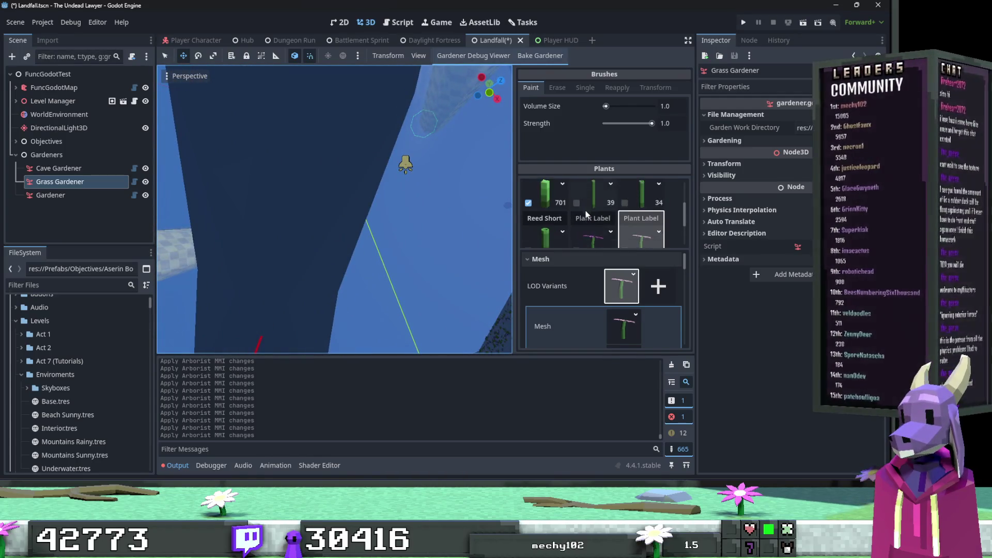
left_click(626, 242)
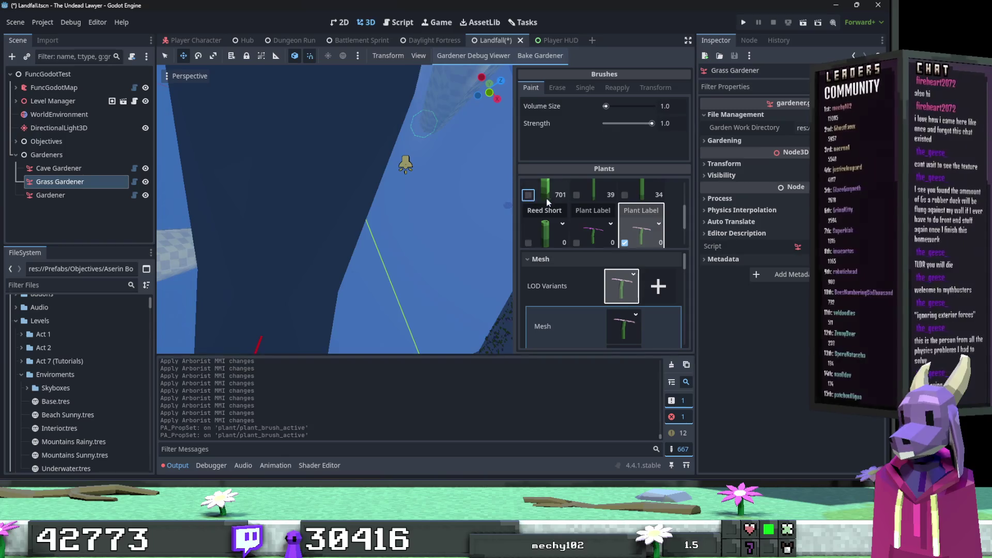
scroll(563, 203, "up", 3)
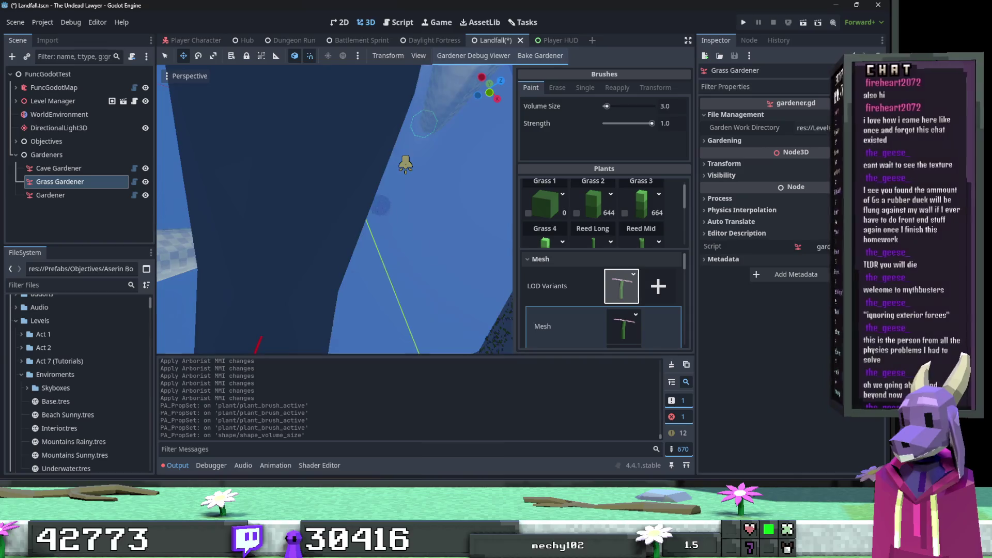
left_click_drag(381, 205, 346, 167)
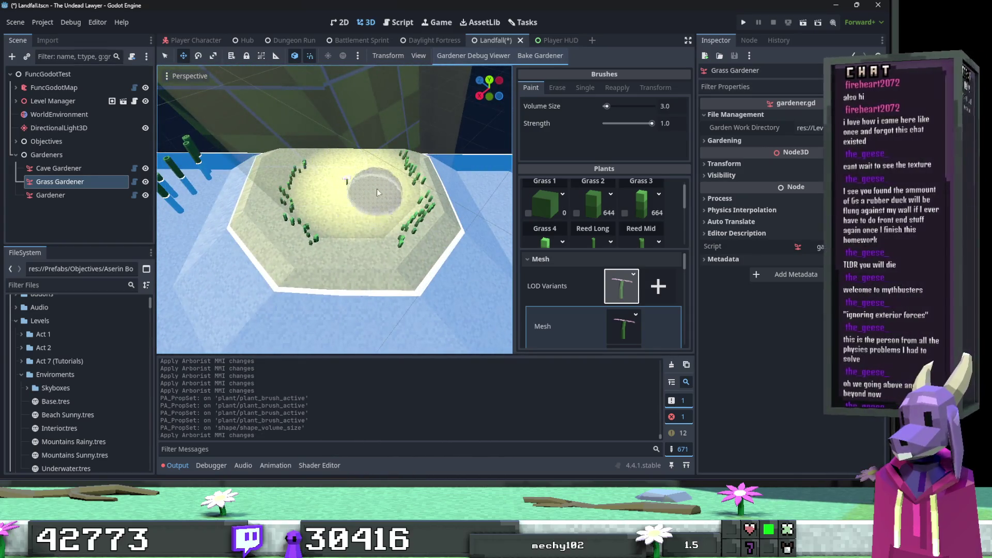
key("ctrl+z")
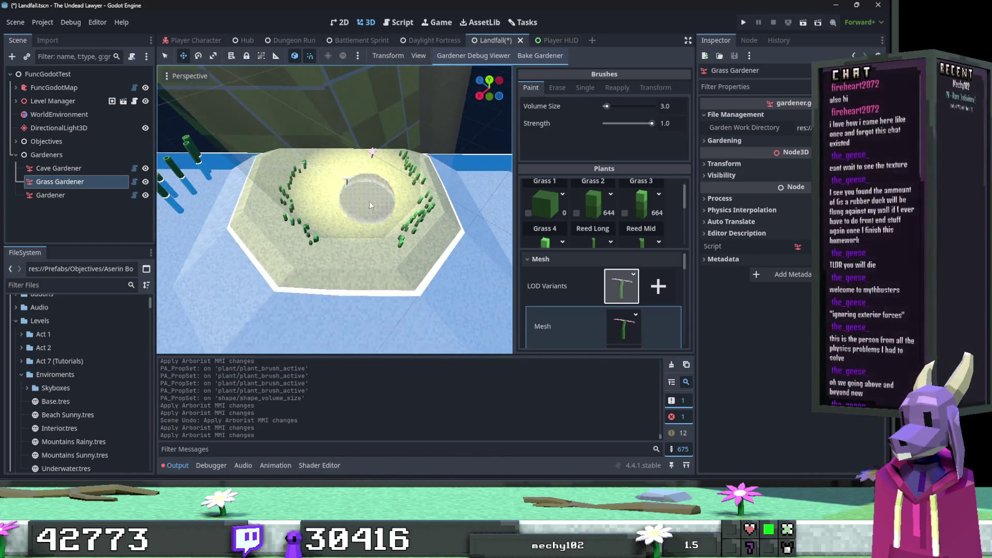
Look around the level toward the blue walls and the sandy platform.
left_click_drag(334, 215, 320, 186)
left_click_drag(413, 223, 420, 225)
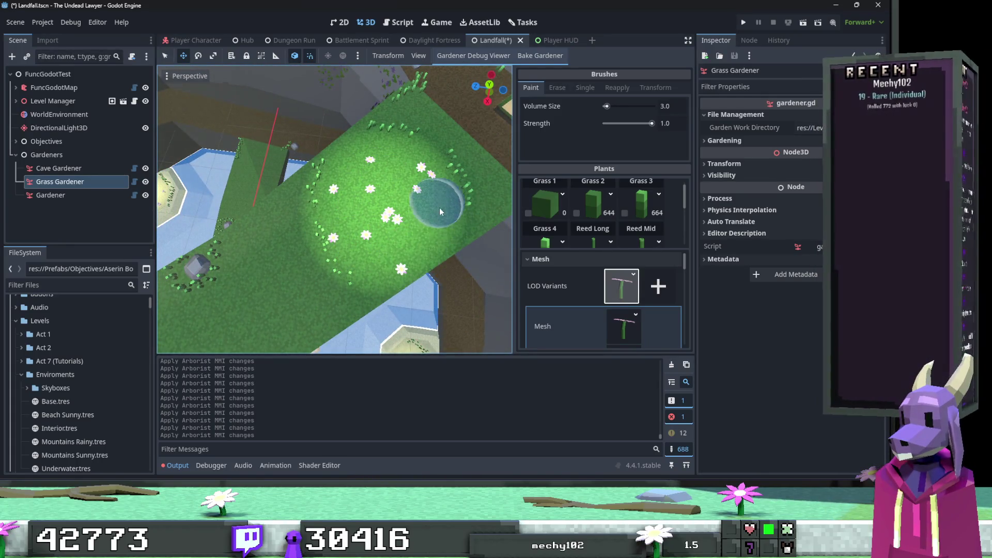
left_click_drag(439, 208, 278, 252)
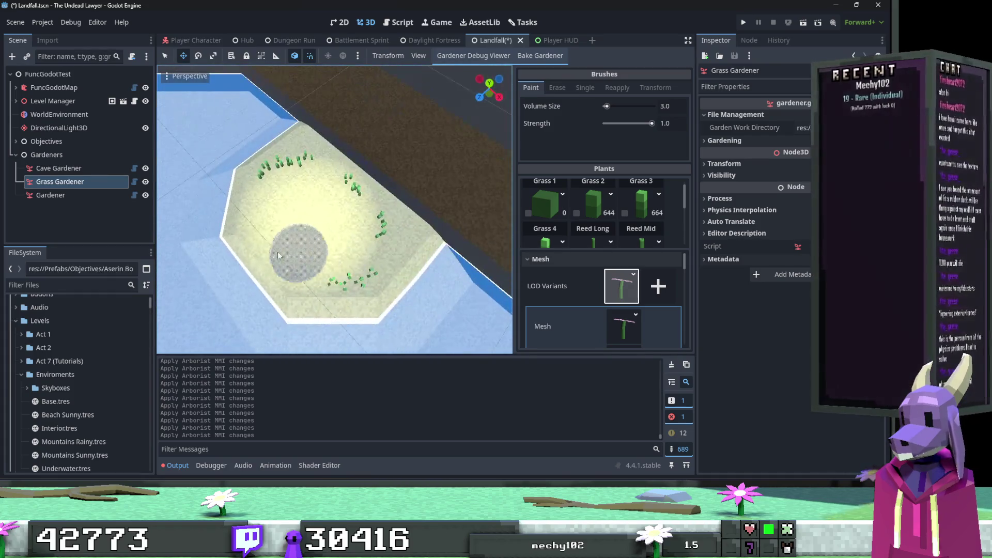
left_click_drag(348, 240, 443, 243)
left_click_drag(492, 276, 509, 255)
scroll(610, 217, "down", 3)
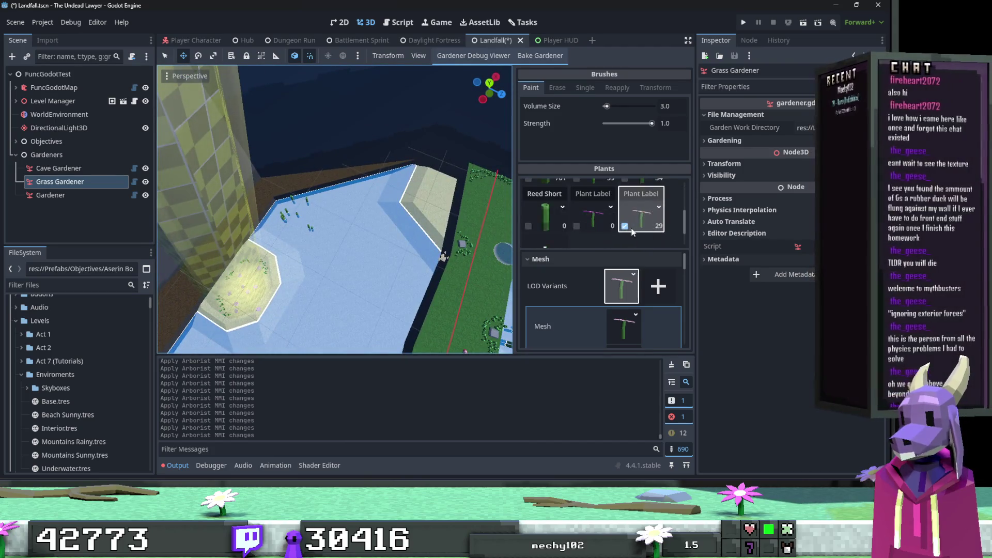
Paint clusters of pink flowers along the long green ramp.
mouse_move(504, 217)
left_mouse_down()
mouse_move(375, 237)
mouse_move(203, 196)
left_mouse_up()
left_click(360, 237)
left_click(265, 184)
left_click_drag(266, 184, 322, 161)
mouse_move(318, 233)
left_mouse_down()
mouse_move(243, 310)
mouse_move(341, 197)
mouse_move(380, 211)
left_mouse_up()
left_click(243, 310)
mouse_move(443, 259)
left_mouse_down()
mouse_move(414, 248)
mouse_move(440, 242)
mouse_move(335, 232)
left_mouse_up()
left_click(440, 243)
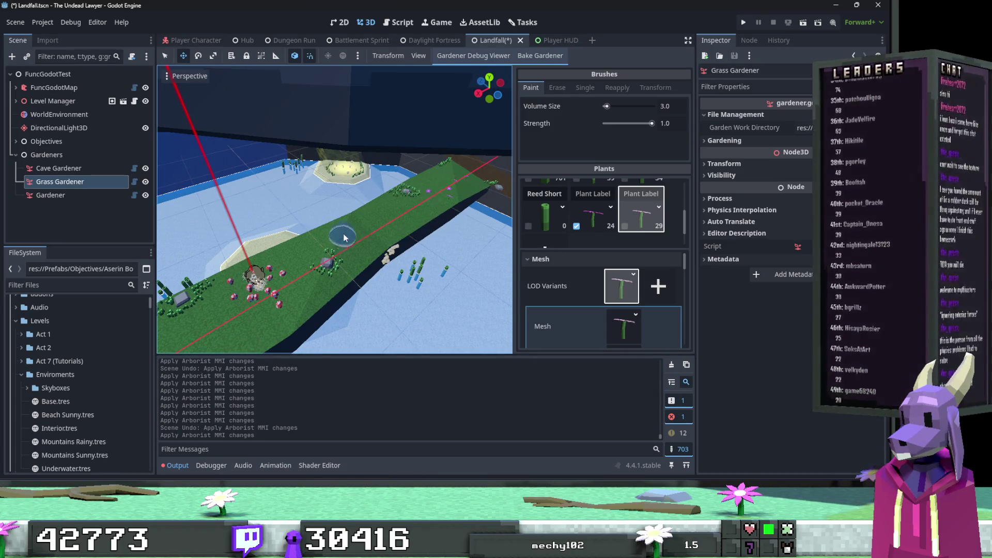
Re-include the grass plant in the brush and confirm Volume Size 1.0.
scroll(579, 223, "up", 3)
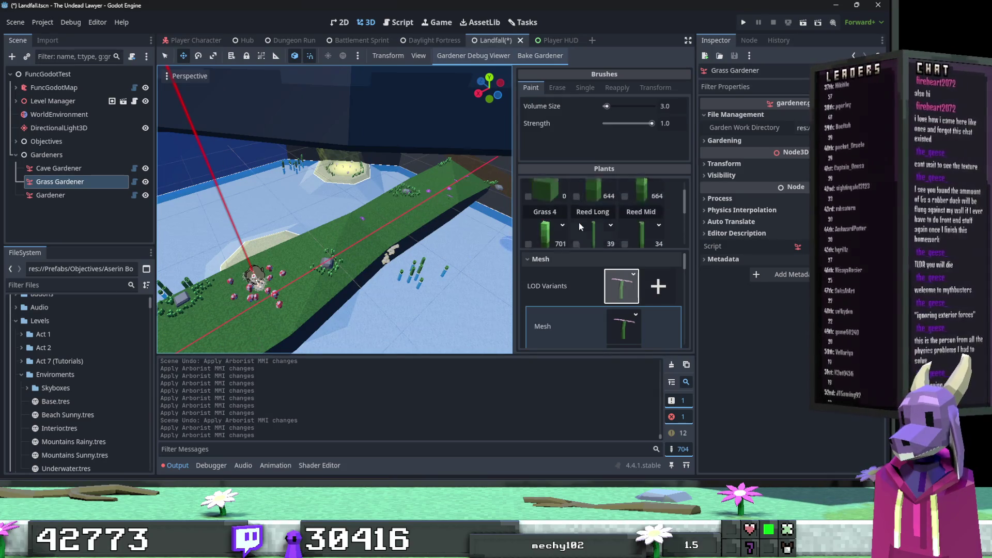
scroll(557, 216, "down", 3)
scroll(581, 225, "down", 1)
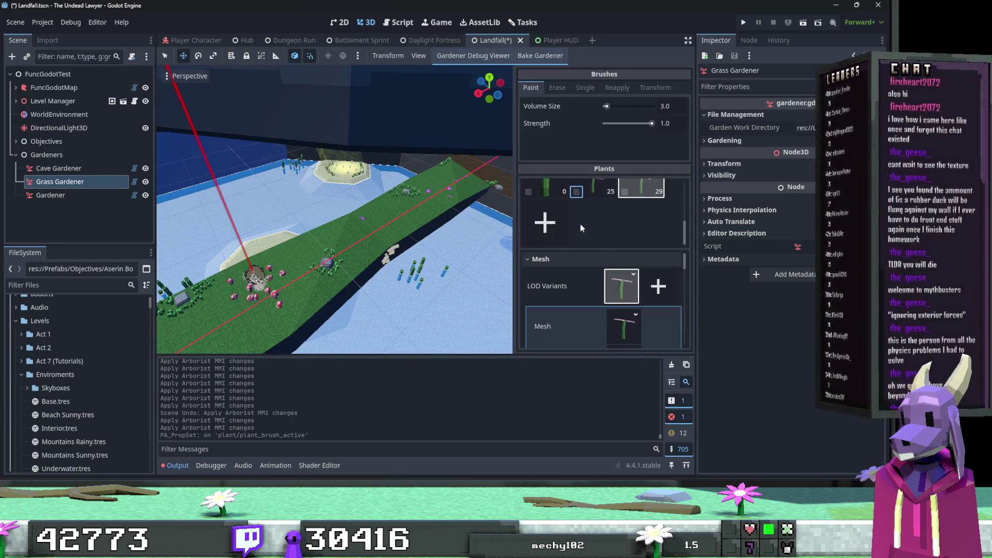
scroll(572, 210, "up", 3)
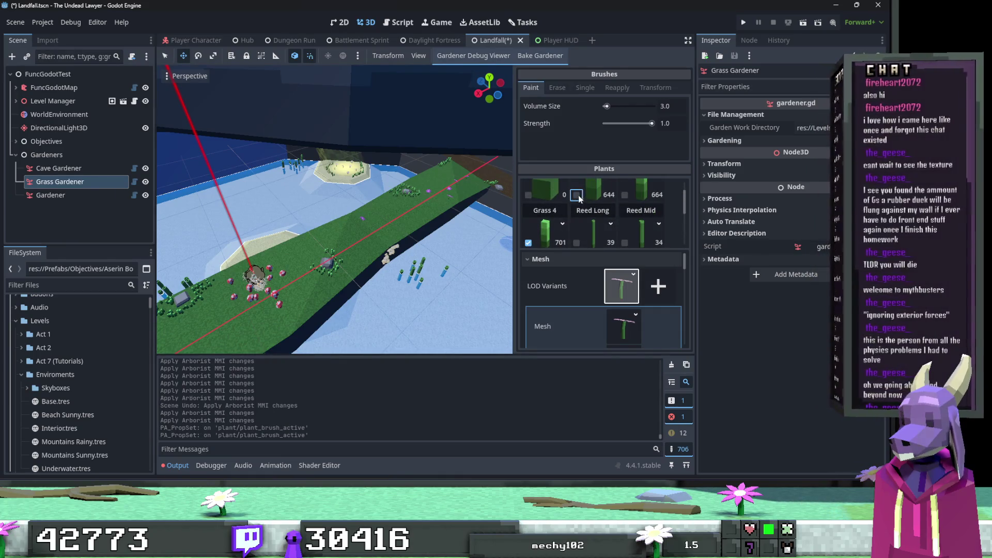
left_click(625, 195)
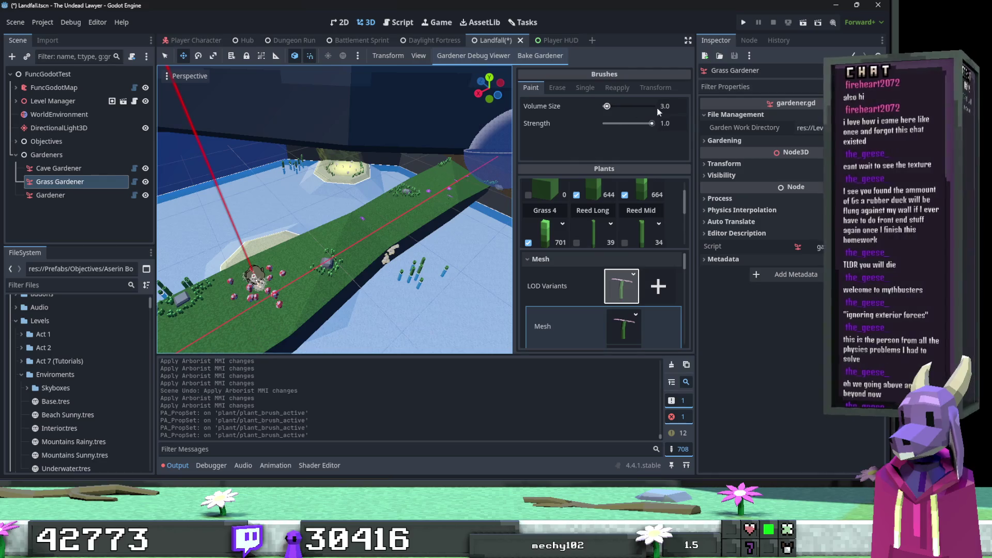
type("1")
key("Return")
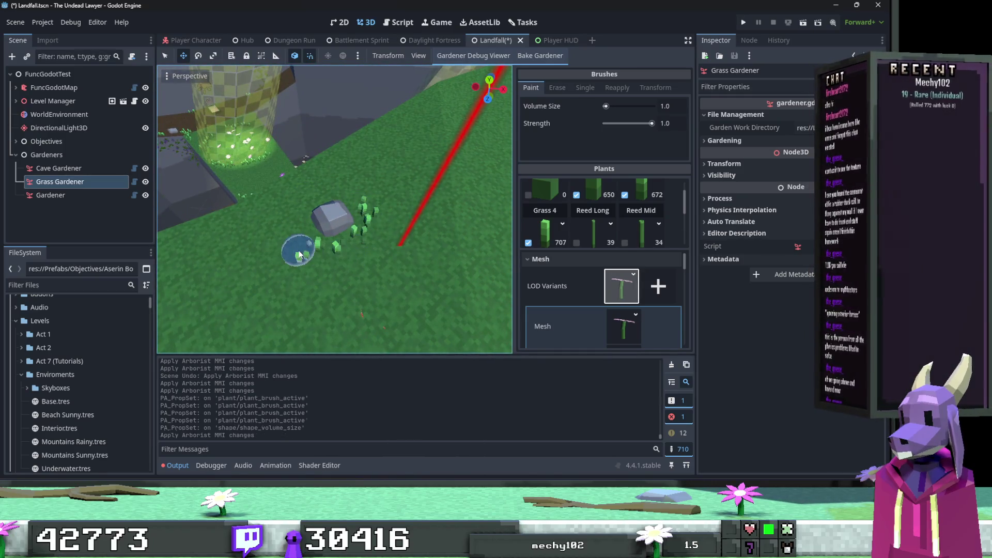
Paint grass tufts around the rocks on the slopes and dirt.
left_click_drag(347, 250, 380, 165)
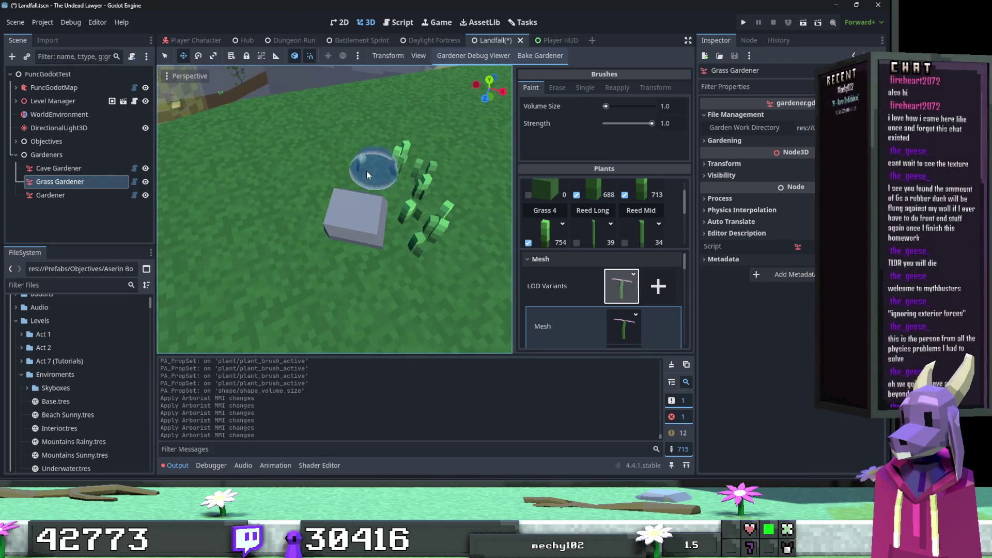
left_click_drag(282, 245, 395, 283)
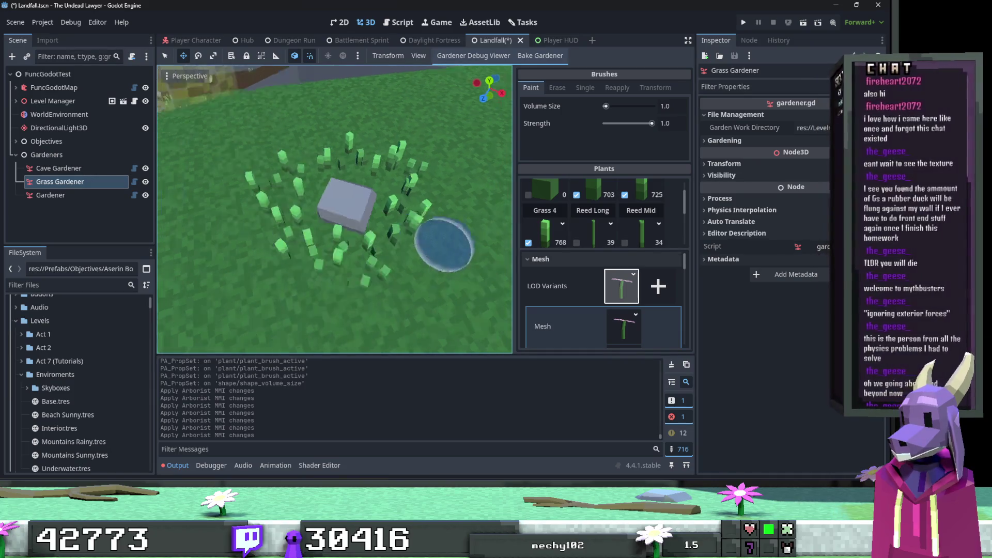
scroll(392, 271, "up", 2)
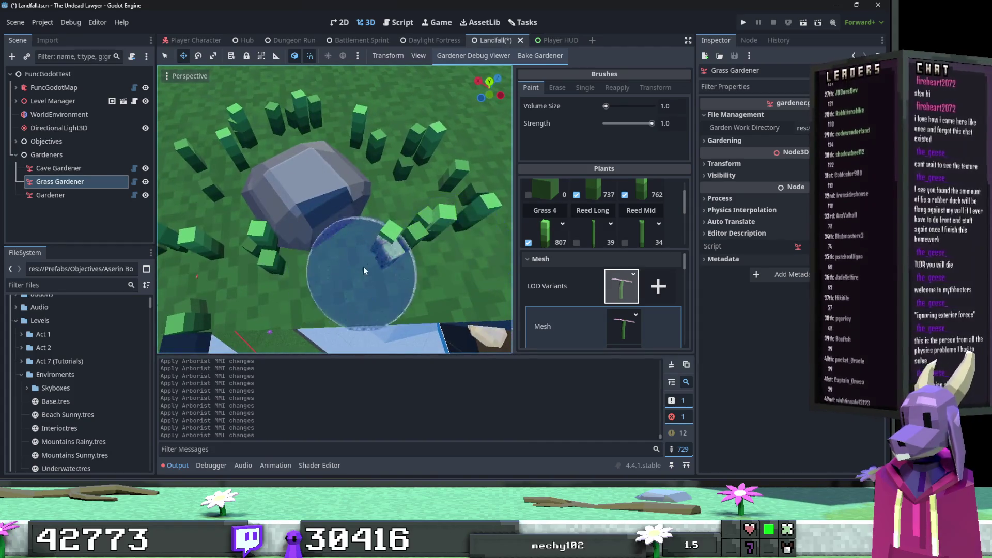
left_click(364, 270)
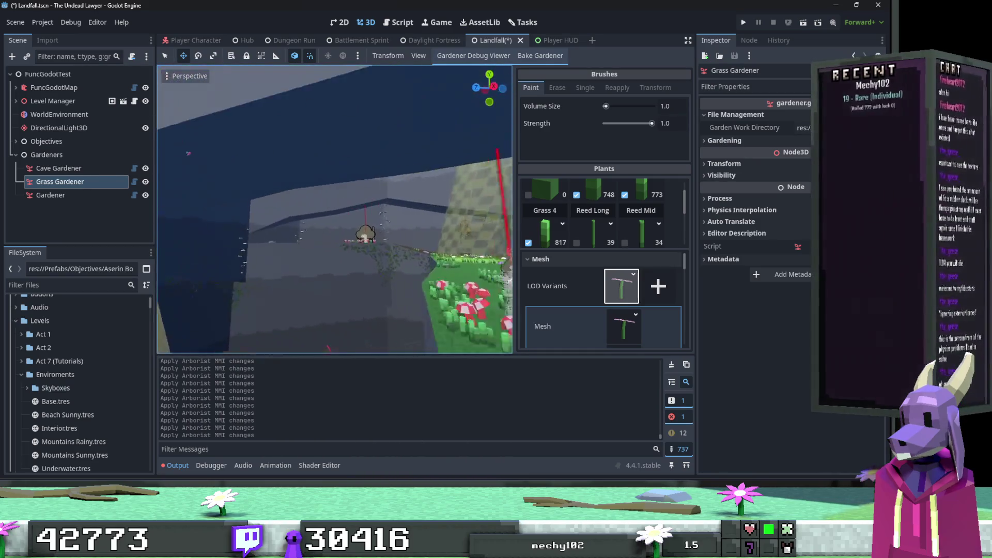
left_click(285, 283)
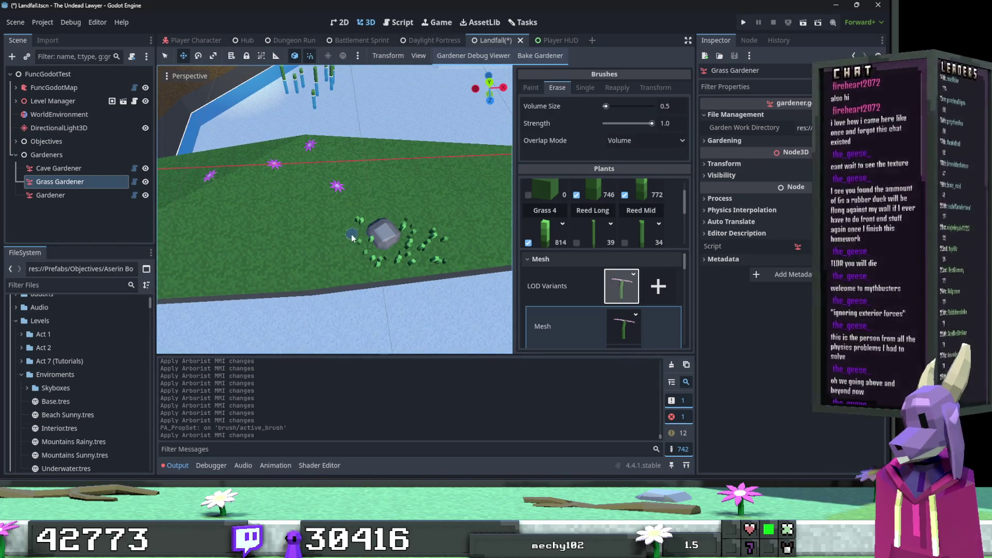
left_click(530, 90)
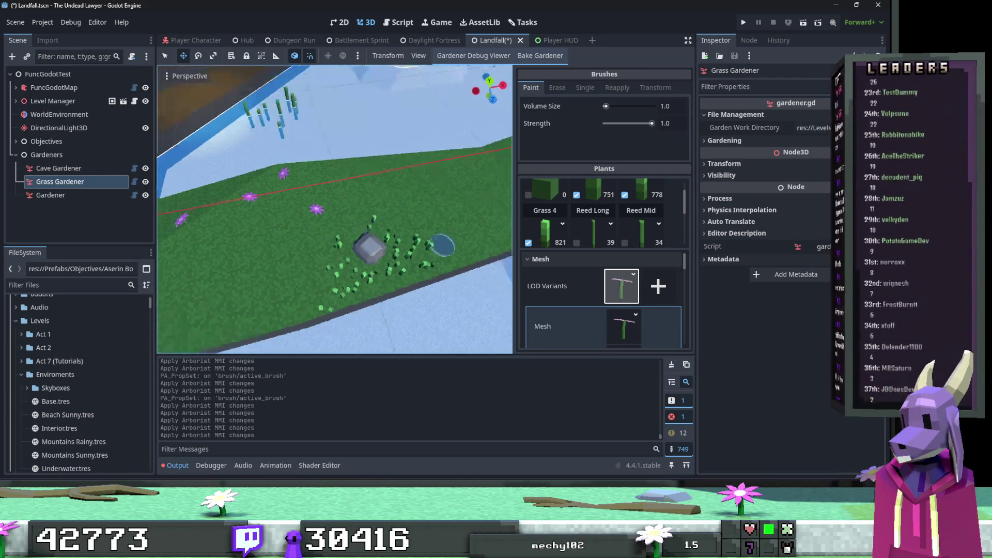
left_click_drag(387, 216, 428, 241)
Line the brick wall base and corner with grass, then save the Landfall scene.
mouse_move(262, 138)
left_mouse_down()
mouse_move(320, 202)
mouse_move(424, 255)
left_mouse_up()
left_click_drag(321, 217, 302, 196)
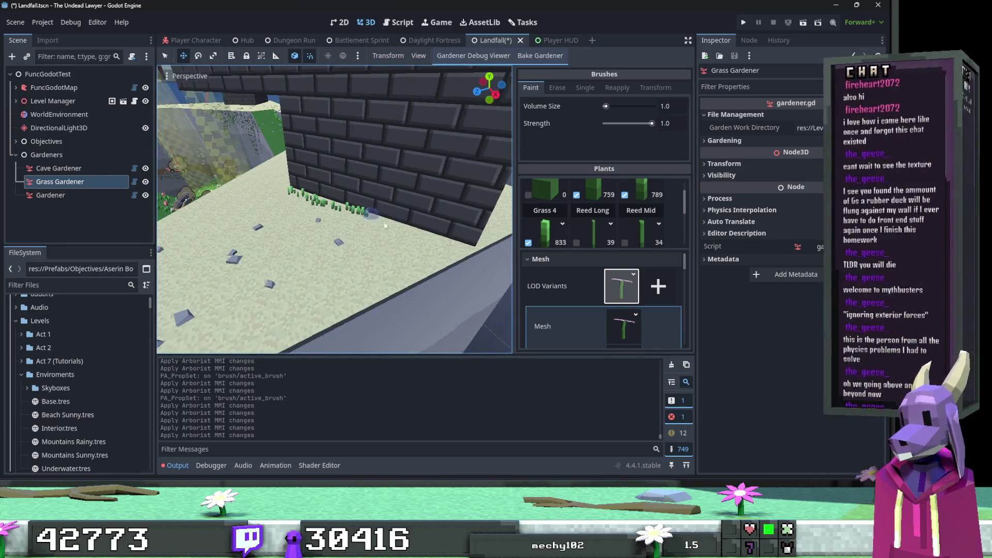
left_click_drag(466, 261, 391, 261)
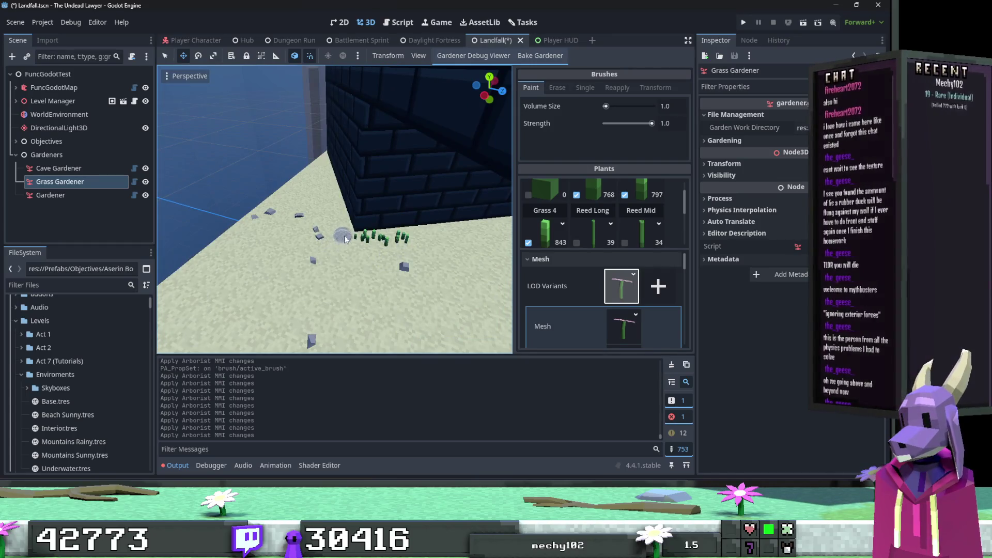
mouse_move(346, 240)
left_mouse_down()
mouse_move(449, 238)
mouse_move(331, 209)
left_mouse_up()
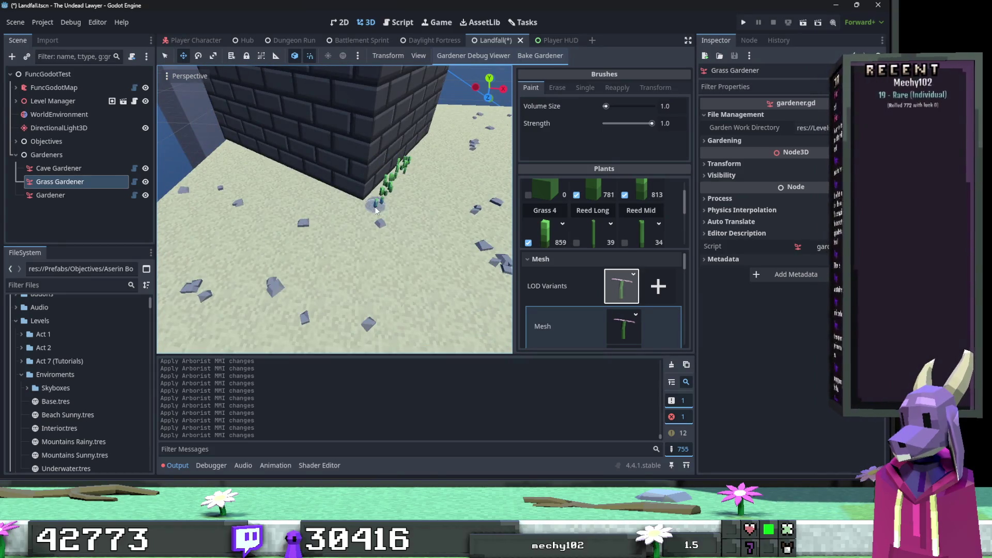
mouse_move(259, 166)
left_mouse_down()
mouse_move(381, 266)
mouse_move(390, 318)
mouse_move(377, 247)
left_mouse_up()
key("ctrl+s")
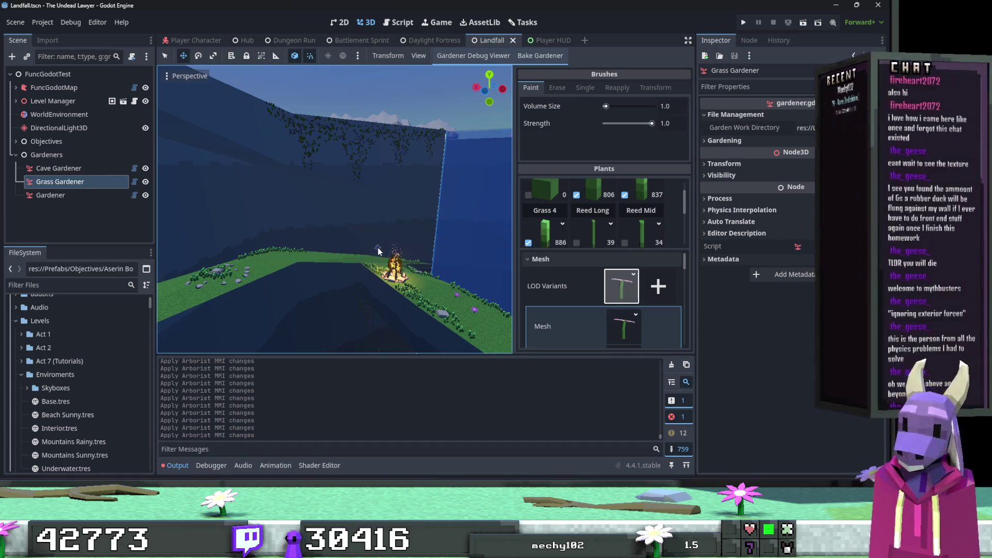
Select Cave Gardener, clear the selection, save Landfall and launch a debug run with F5.
left_click_drag(380, 246, 391, 310)
left_click(58, 168)
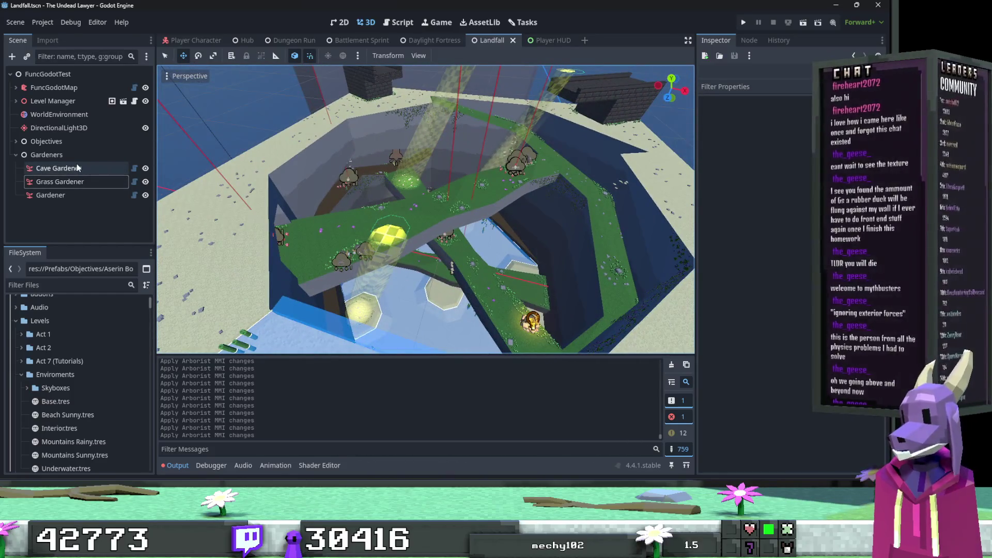
left_click(170, 194)
key("ctrl+s")
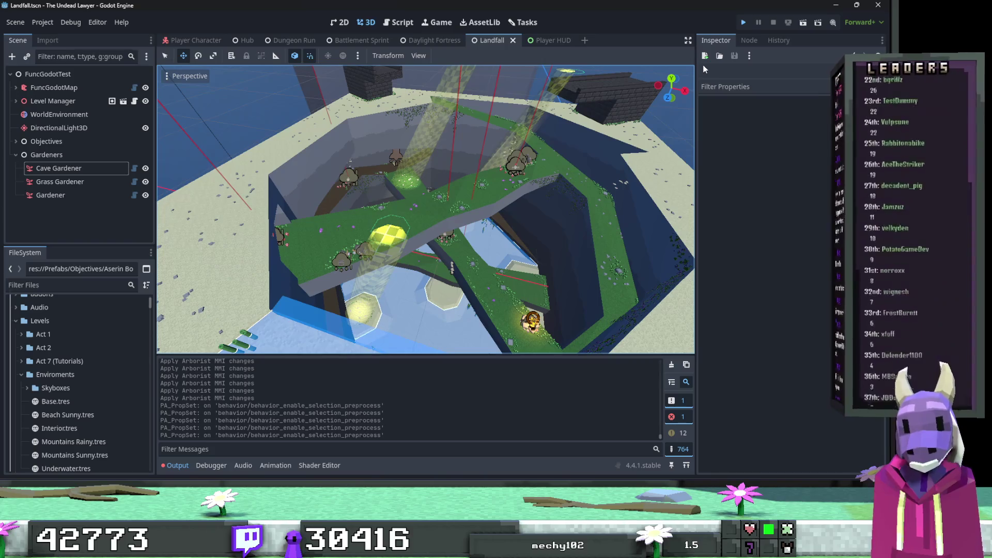
key("F5")
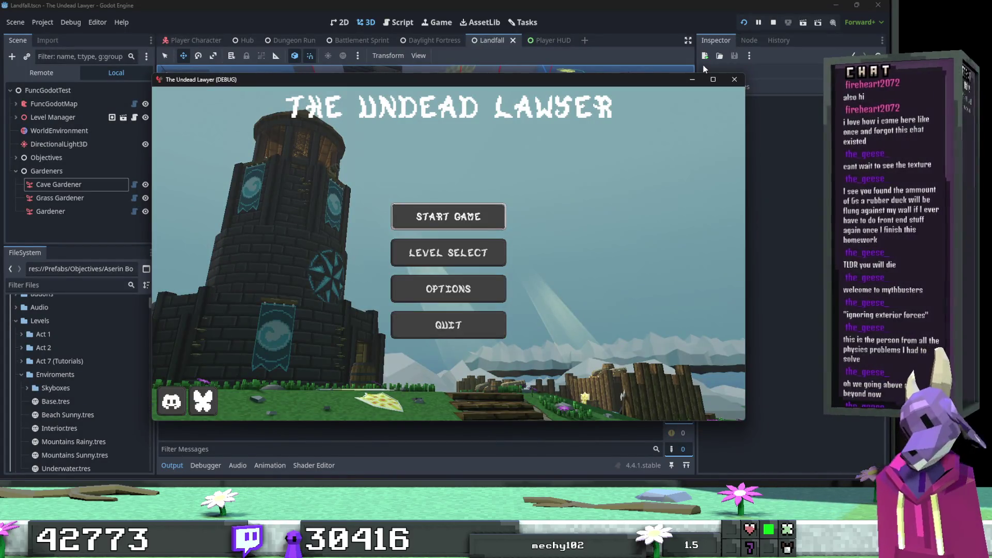
From Level Select, maximize the game window and start Act 1's Landfall mission.
left_click(466, 256)
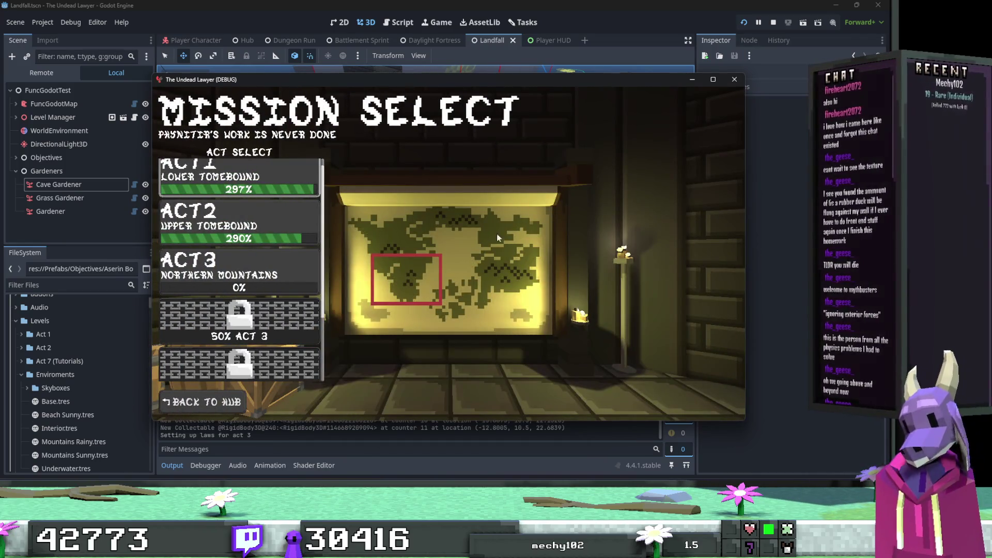
left_click(718, 79)
left_click(136, 158)
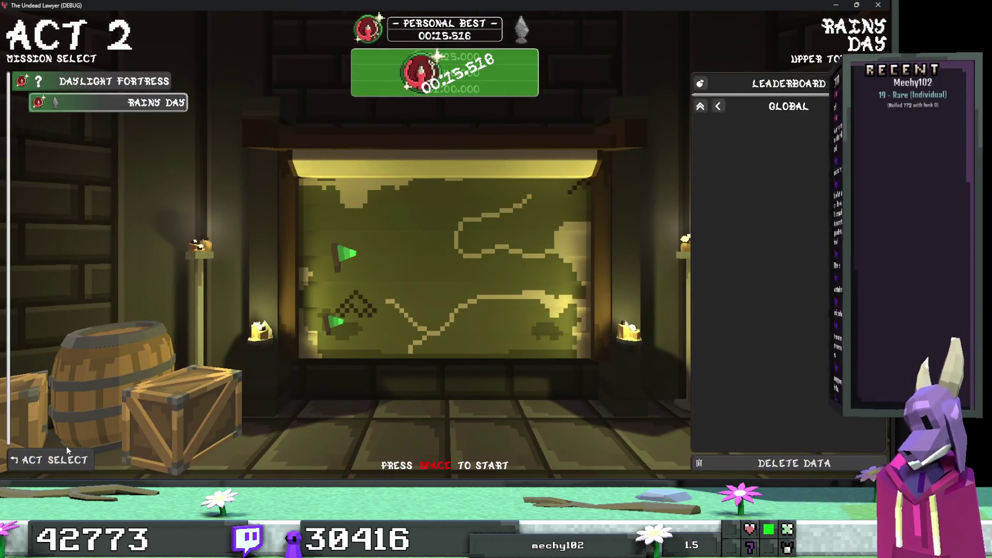
left_click(65, 454)
left_click(78, 98)
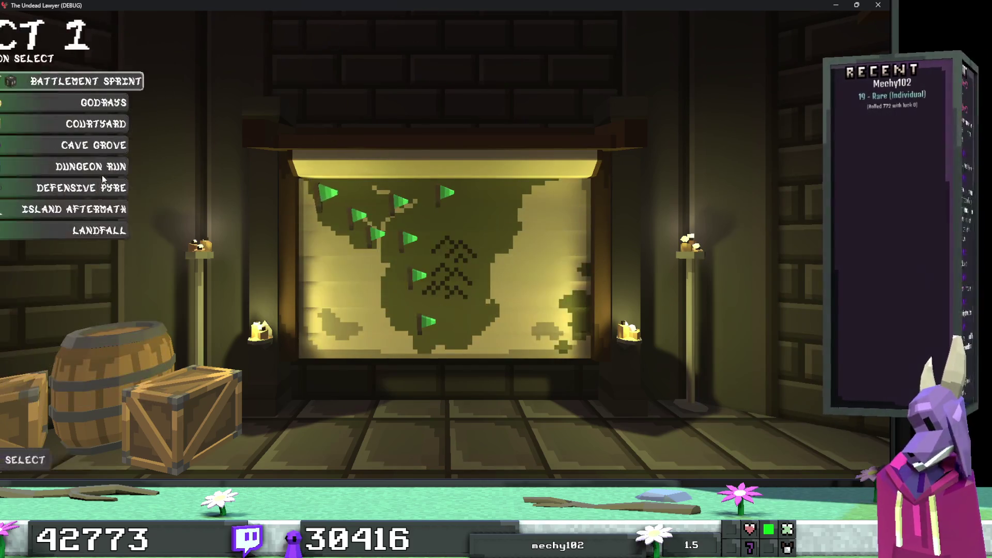
left_click(89, 230)
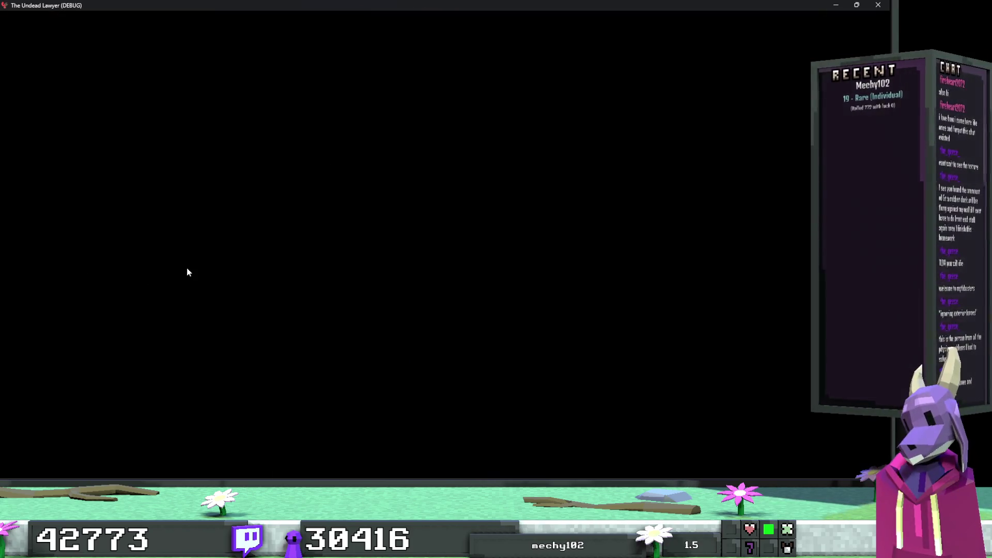
Start the Landfall run and cross the grass past the skeletons onto the dirt path.
key("space")
key("w")
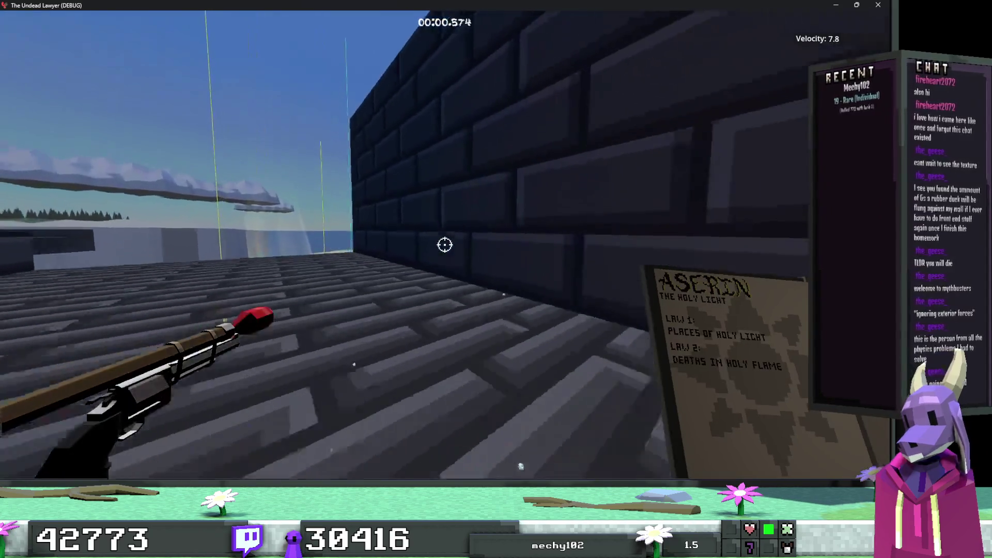
key("space")
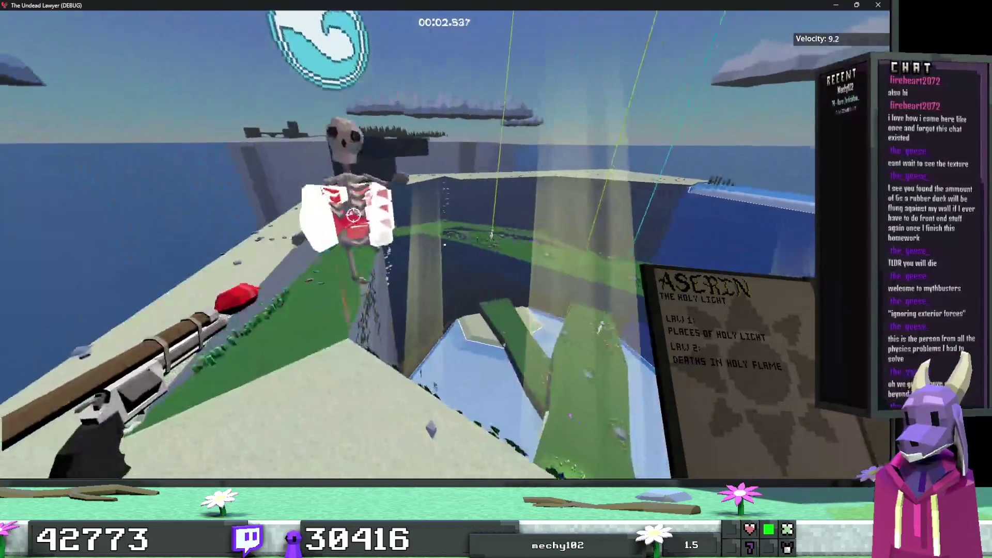
key("w")
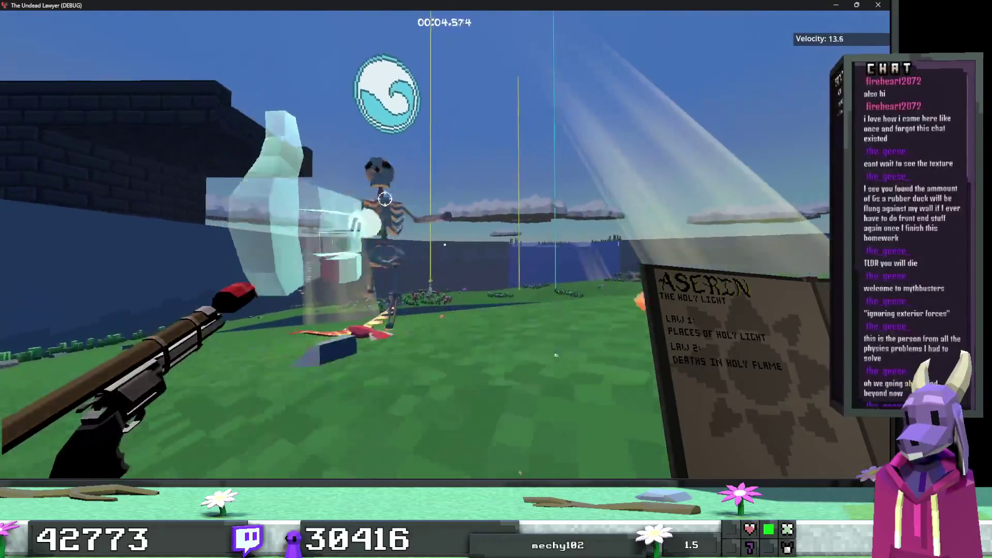
key("space")
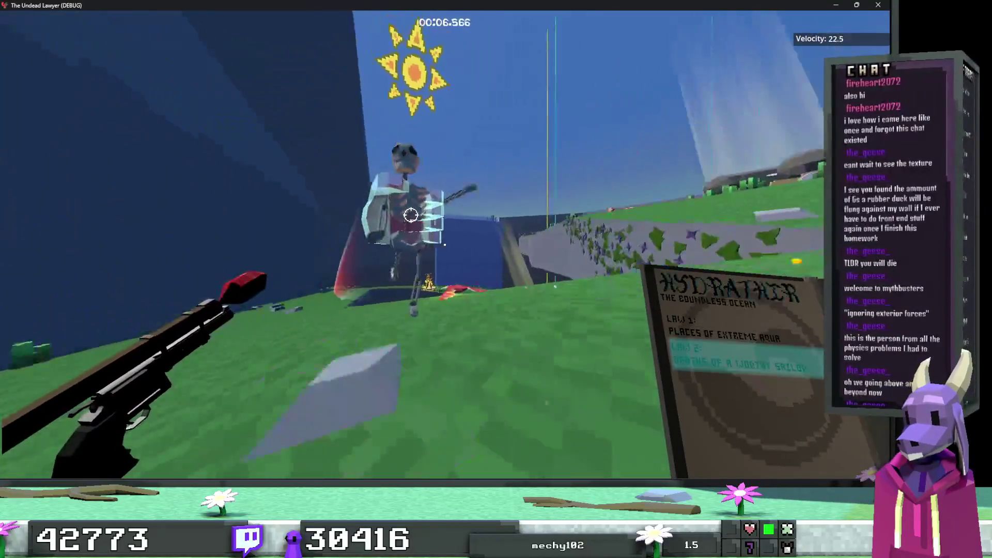
key("w")
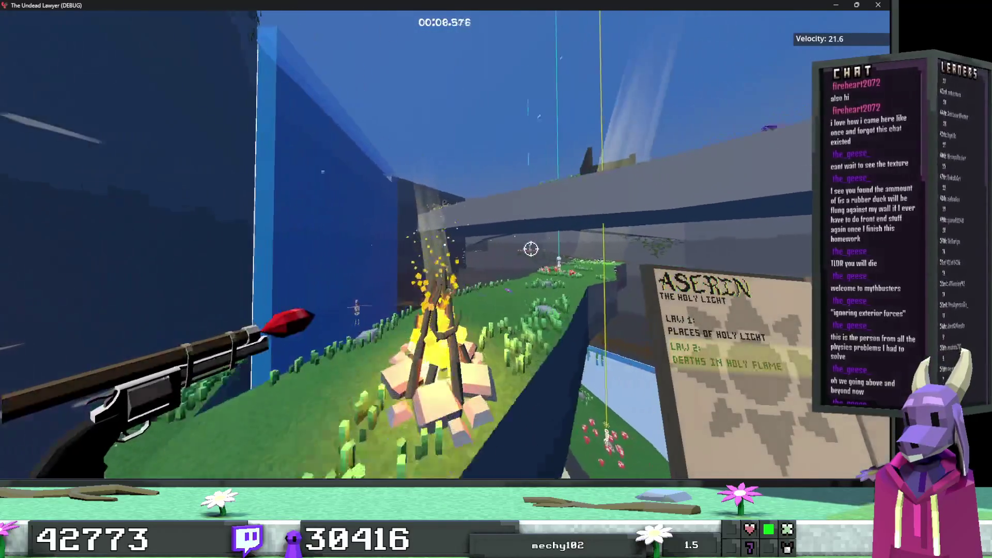
key("w")
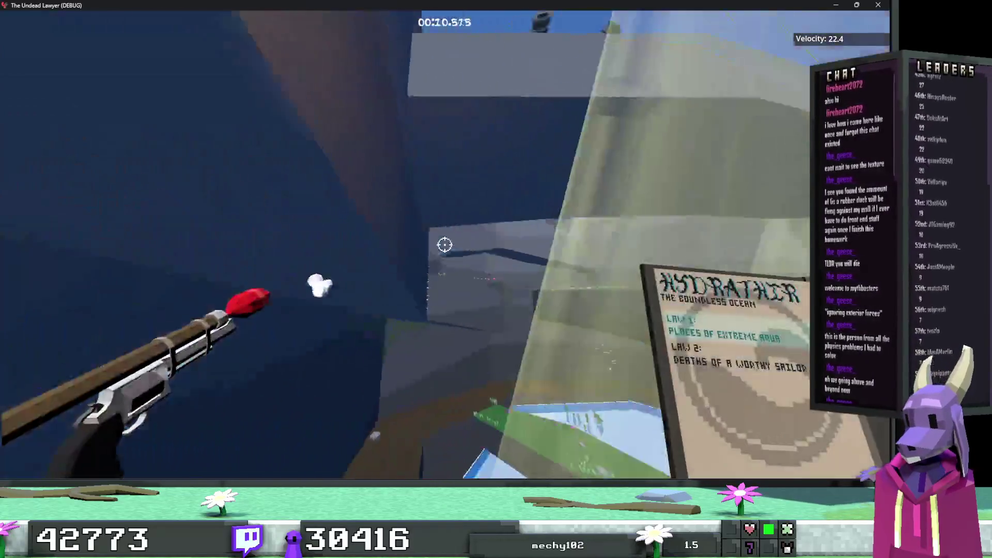
key("w")
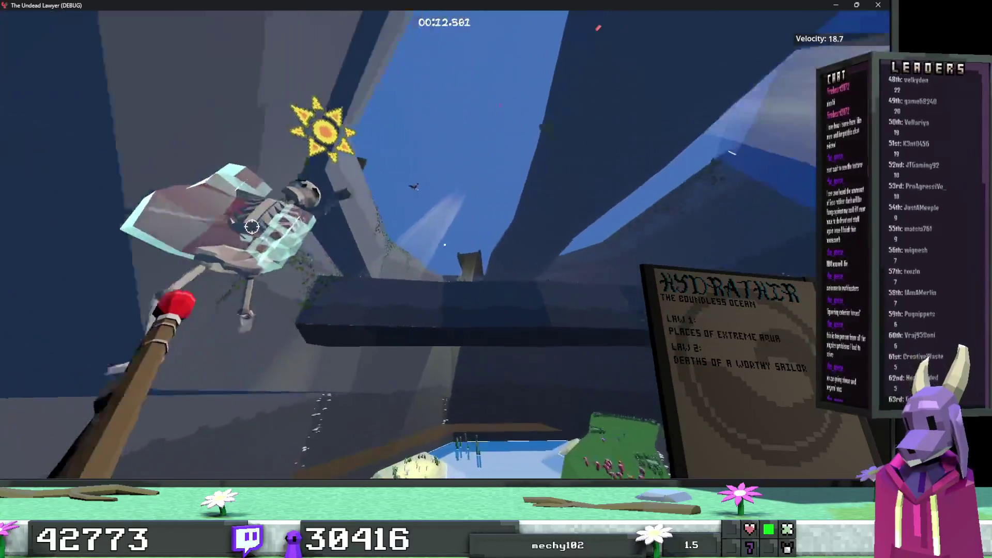
key("w")
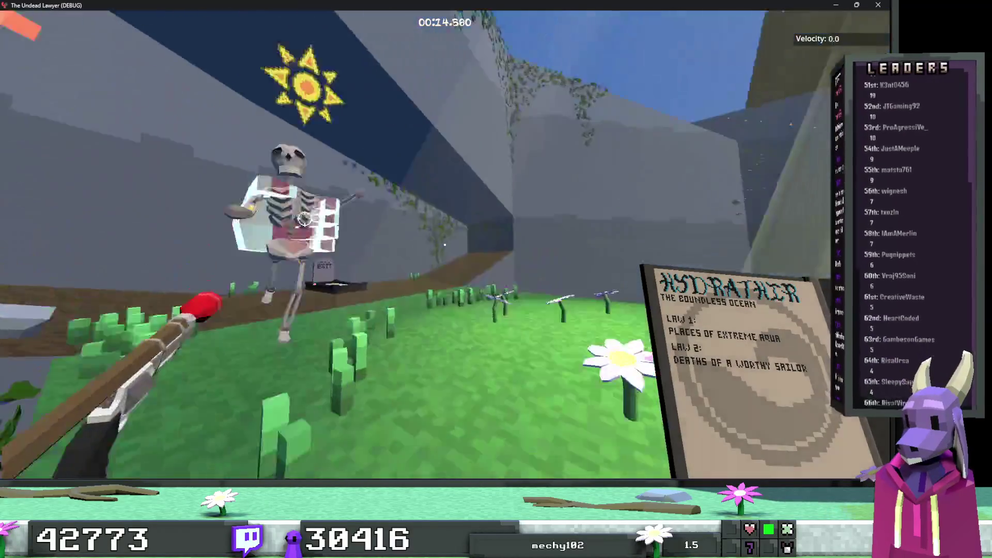
key("w")
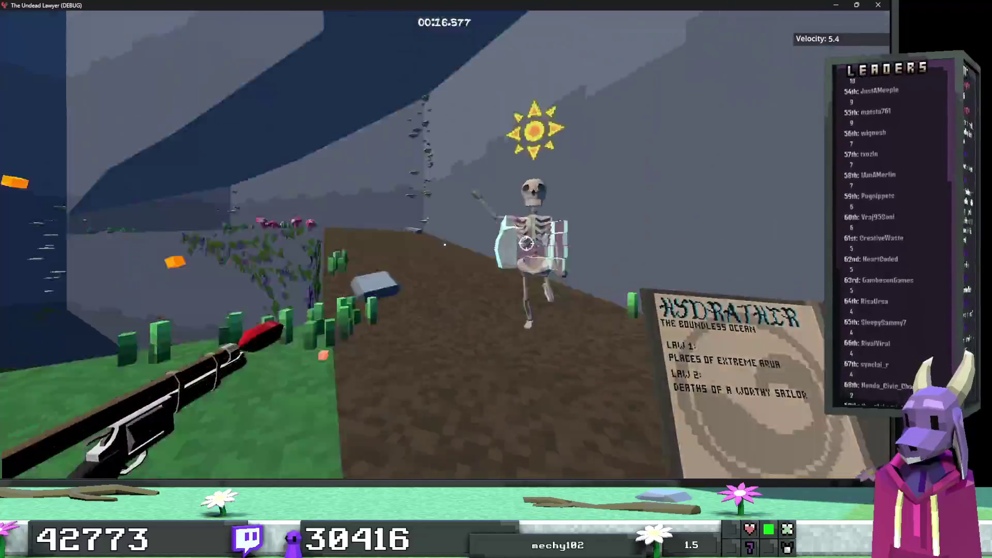
Continue under the beam, across the water and sandy islands, through the chasm, and fall off the ledge.
key("space")
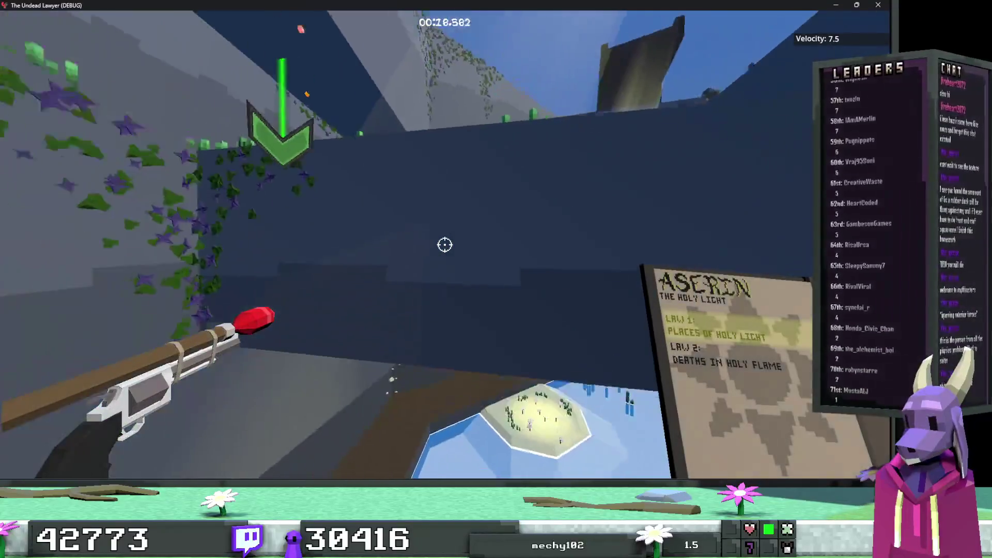
key("w")
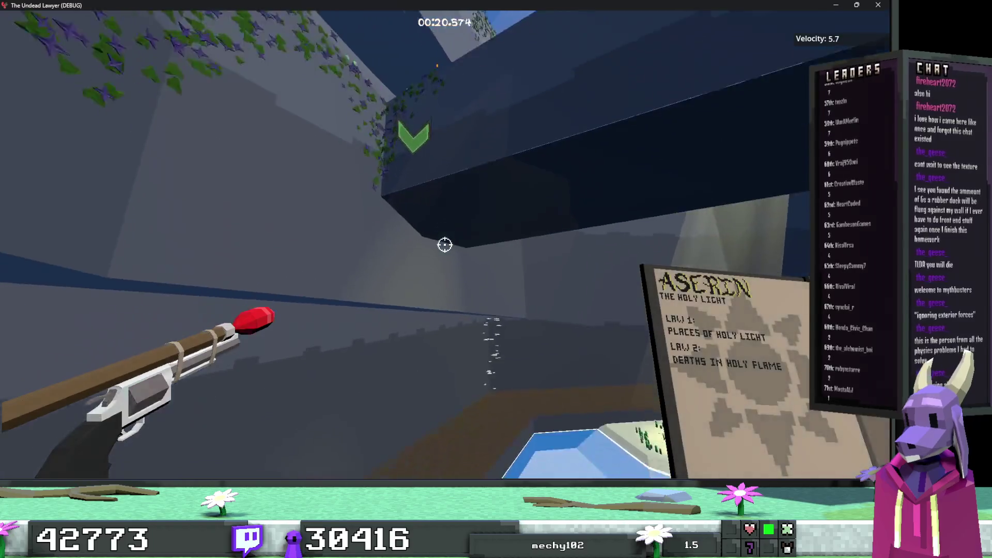
key("w")
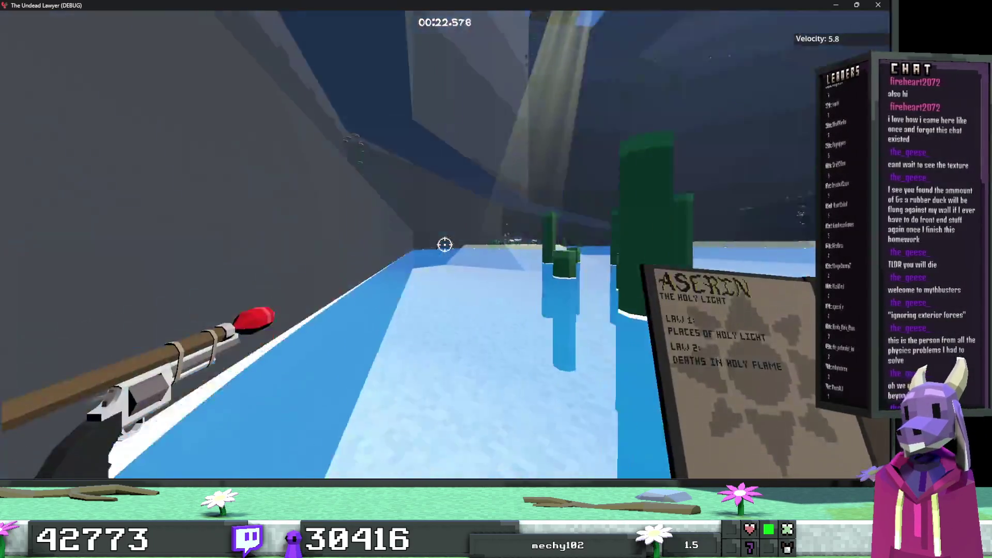
key("w")
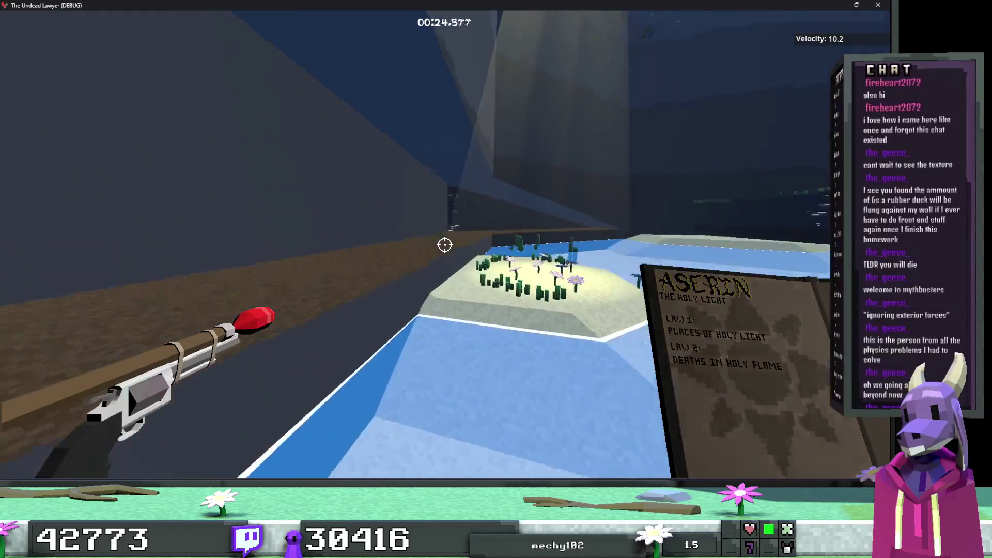
key("w")
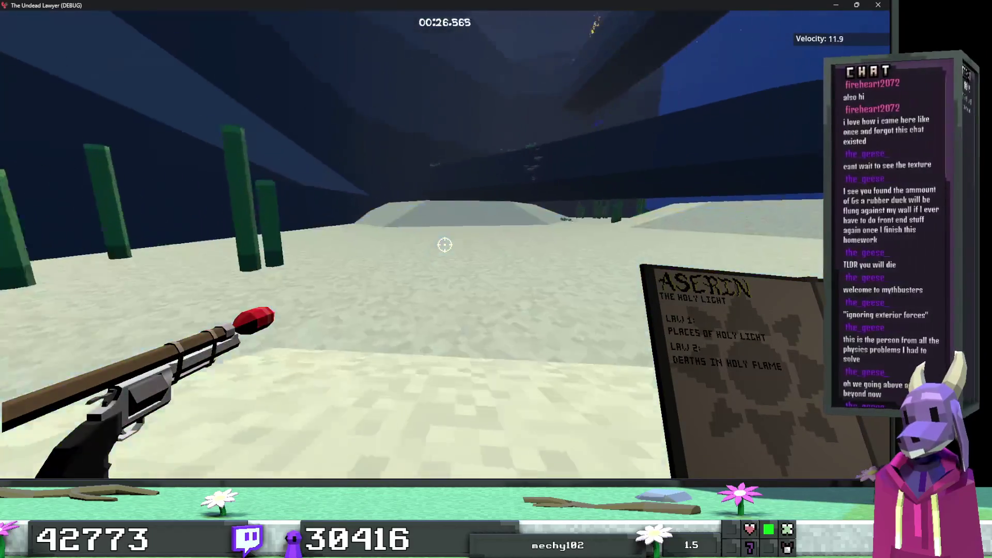
key("w")
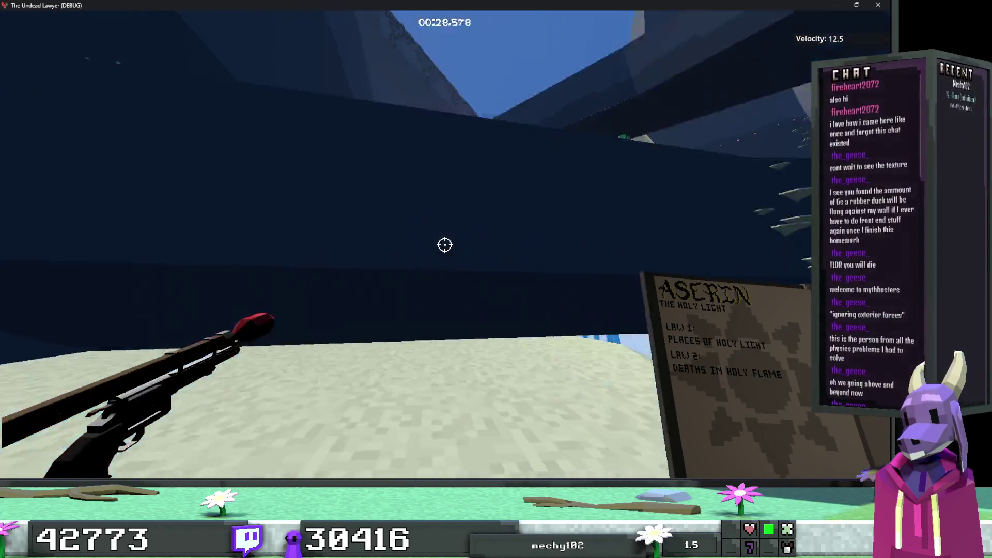
key("w")
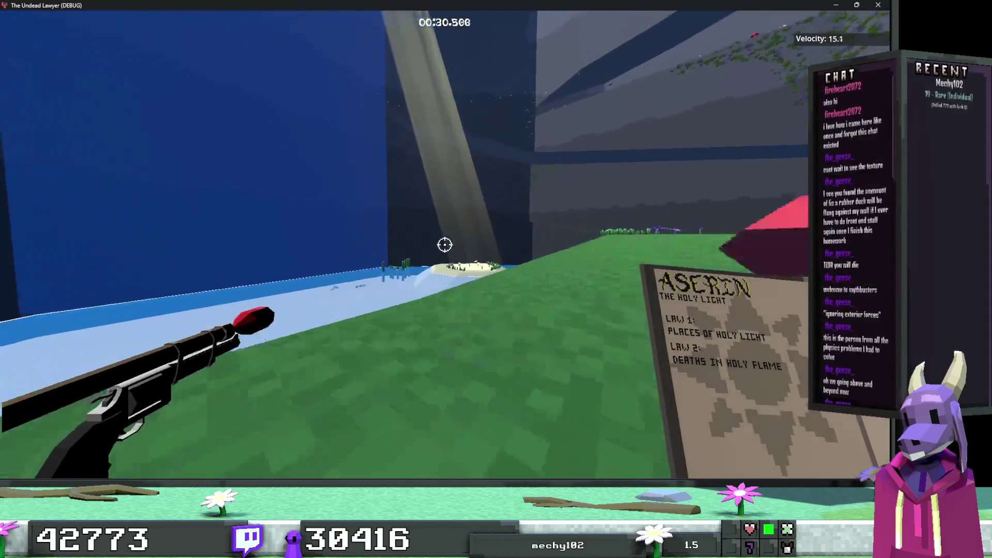
key("w")
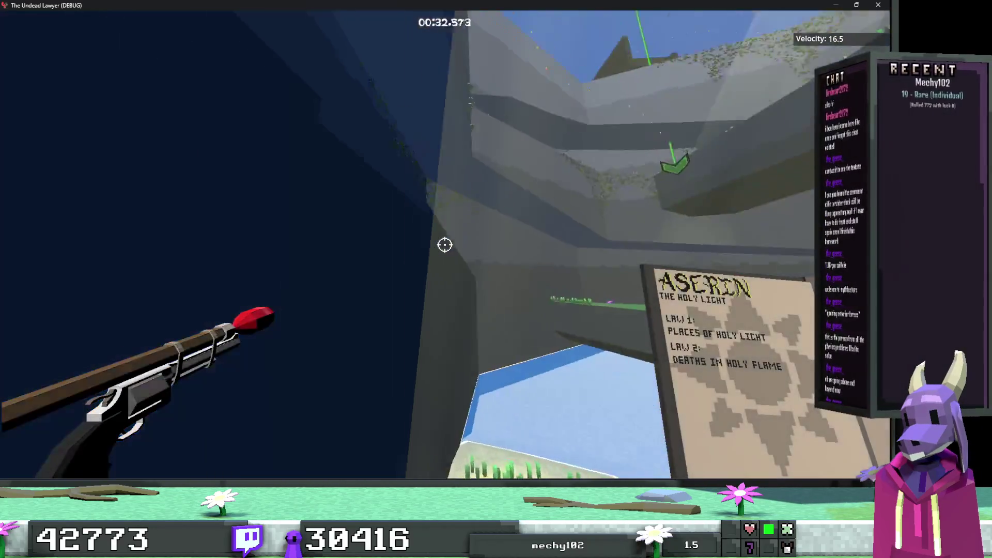
key("w")
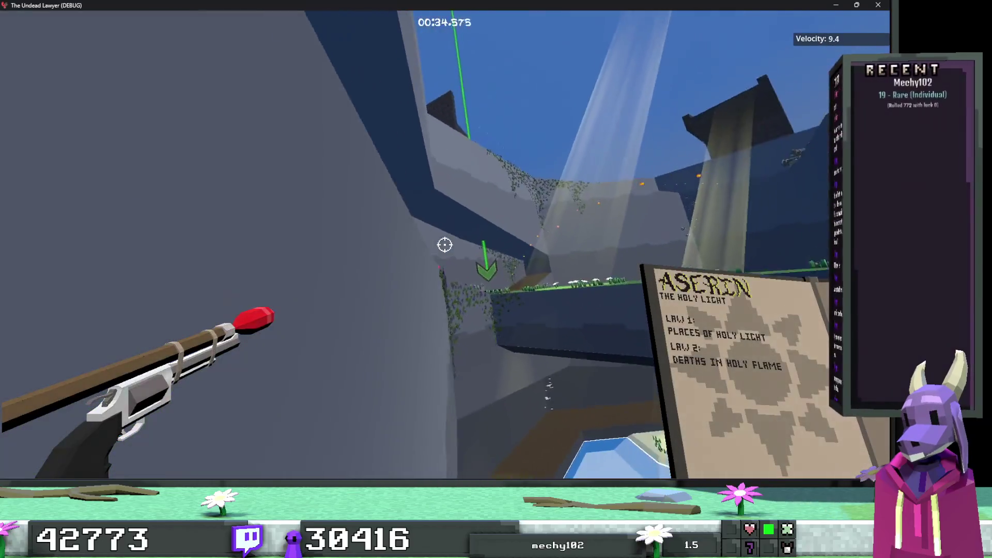
key("w")
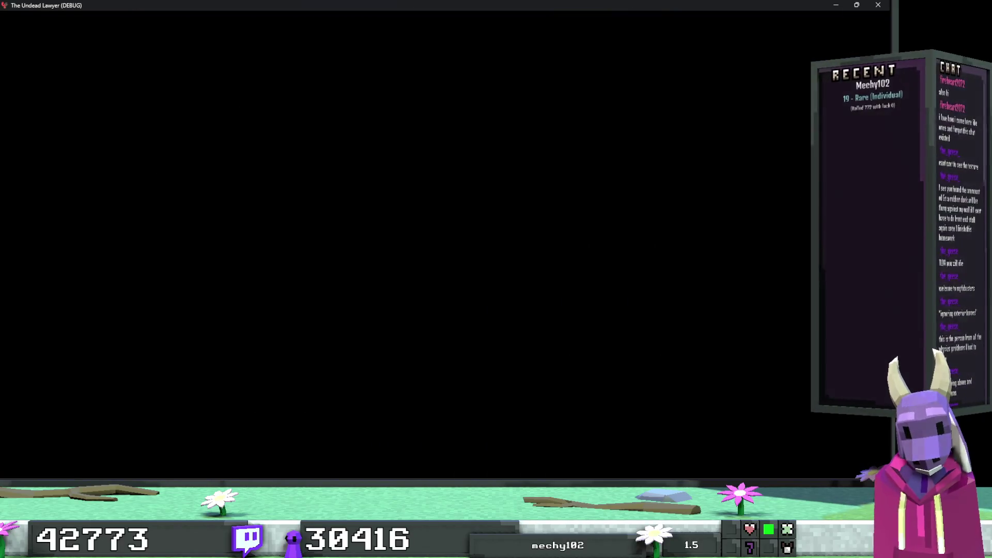
Restart the run from the grassy pit, passing the green blocks, blue wall and bridge.
key("w")
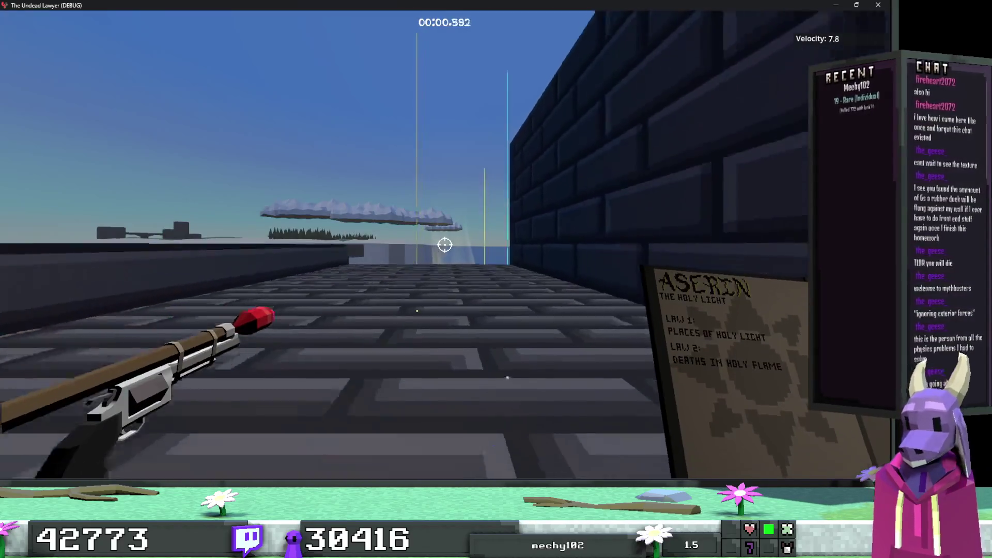
key("w")
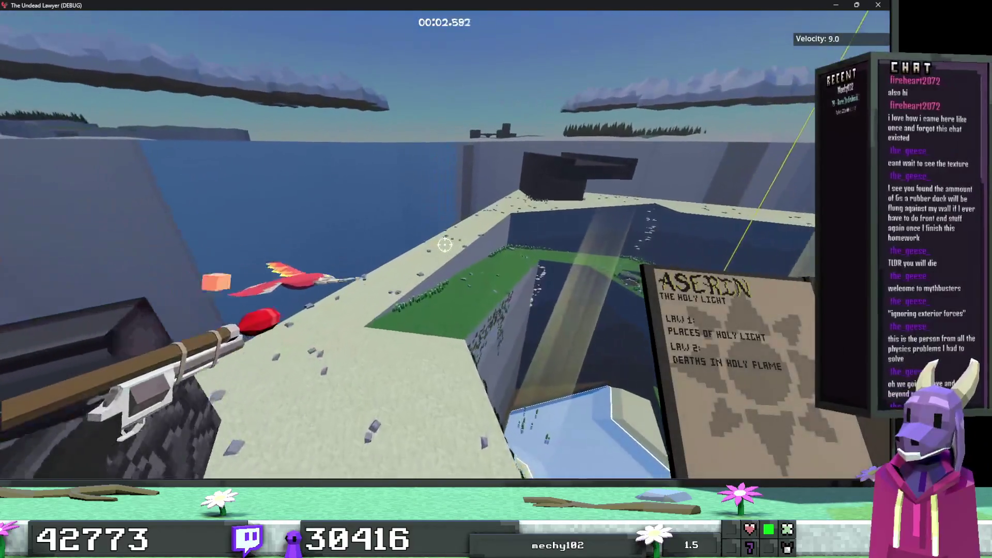
key("w")
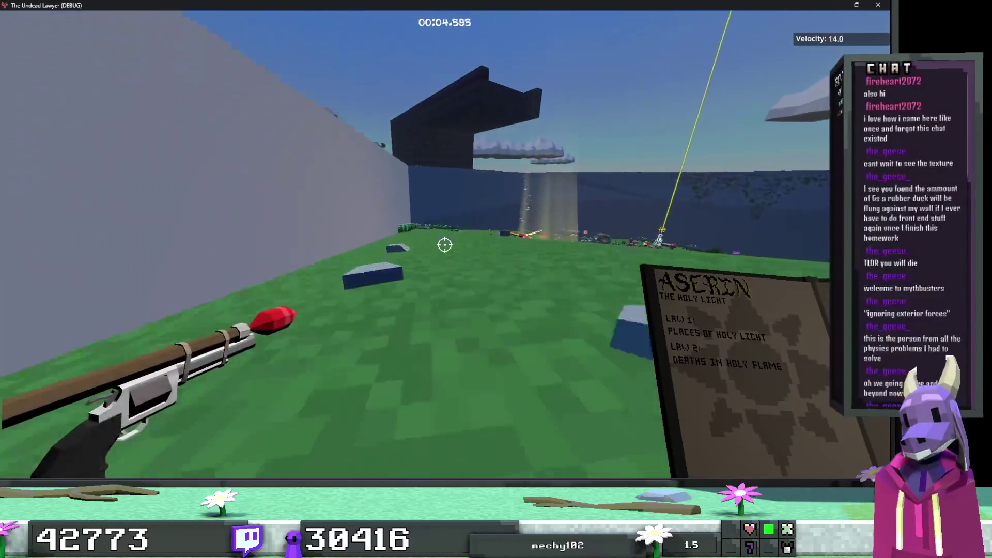
key("w")
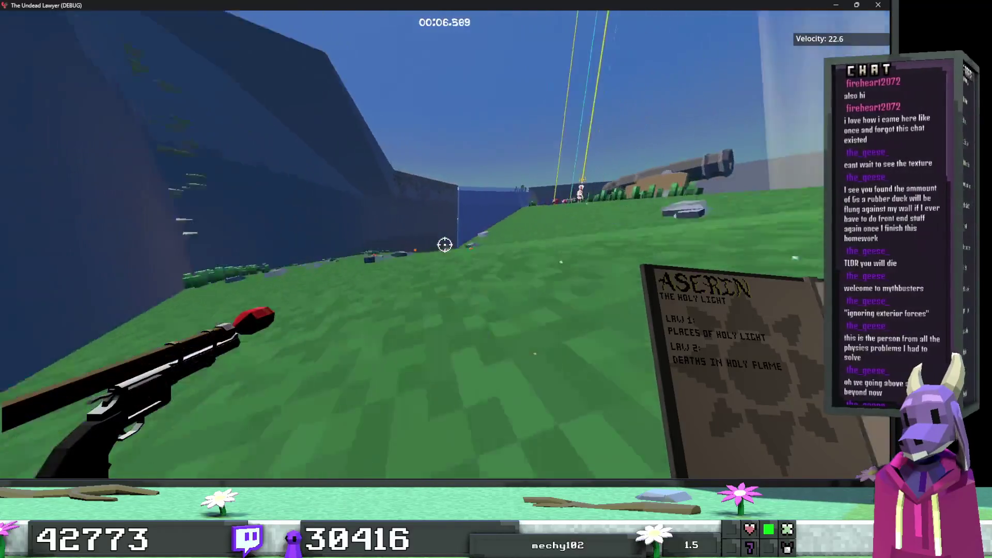
key("w")
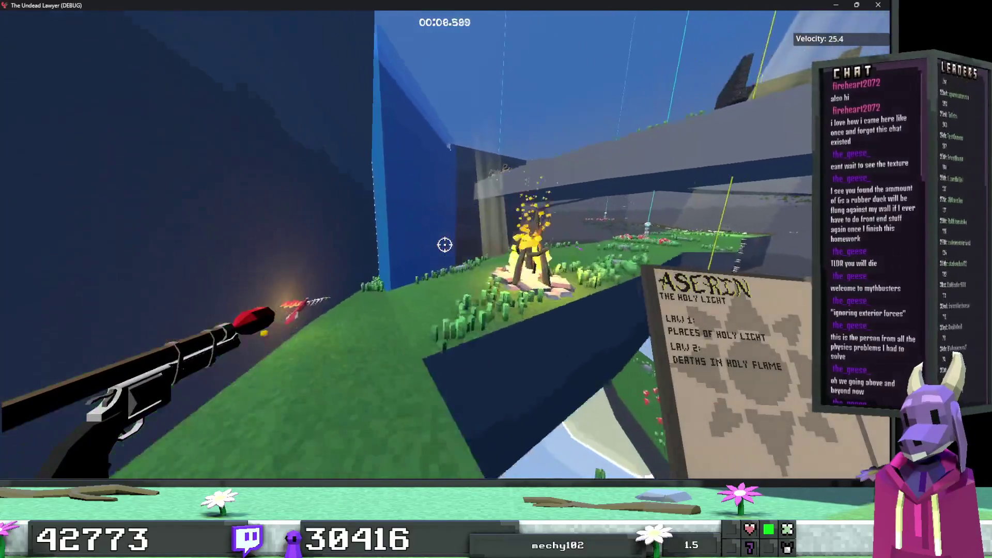
key("w")
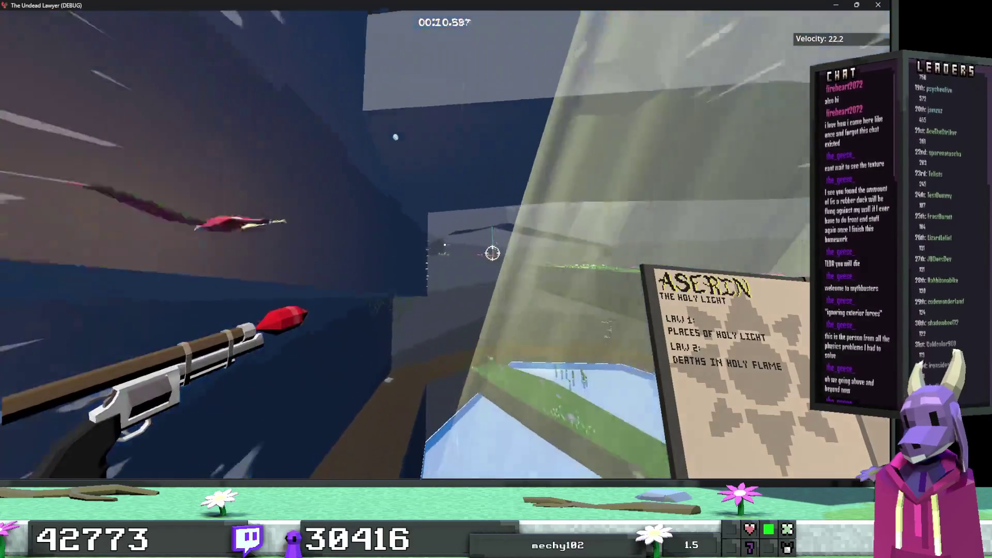
key("w")
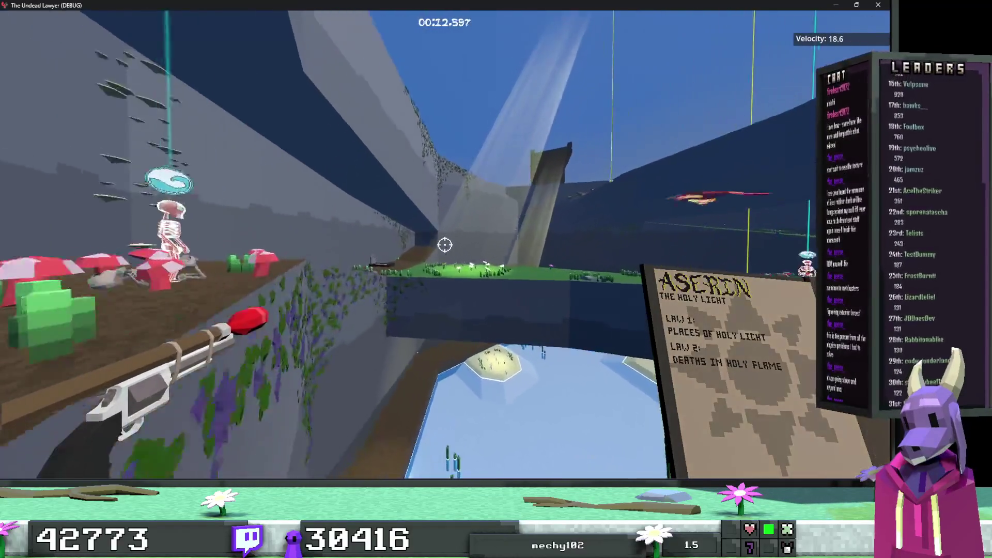
key("w")
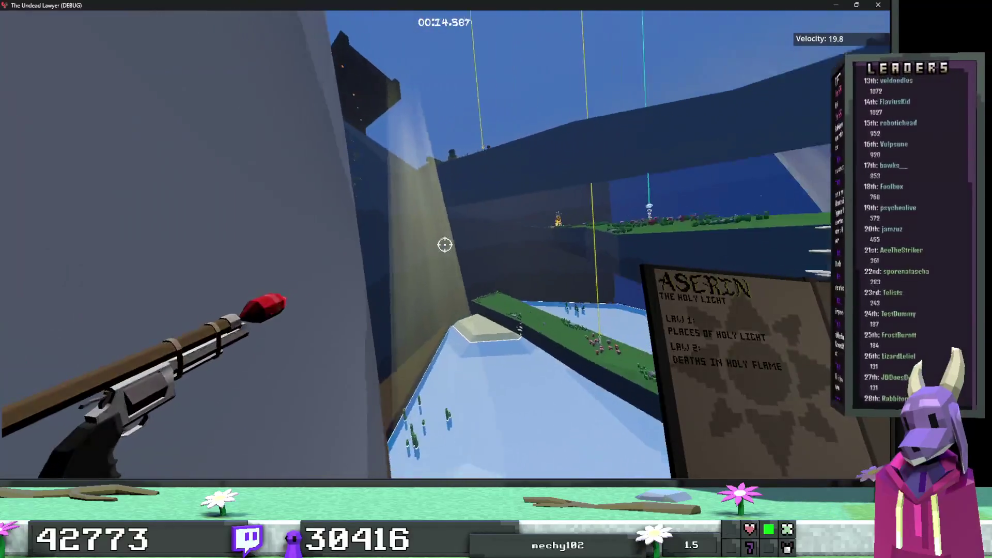
key("w")
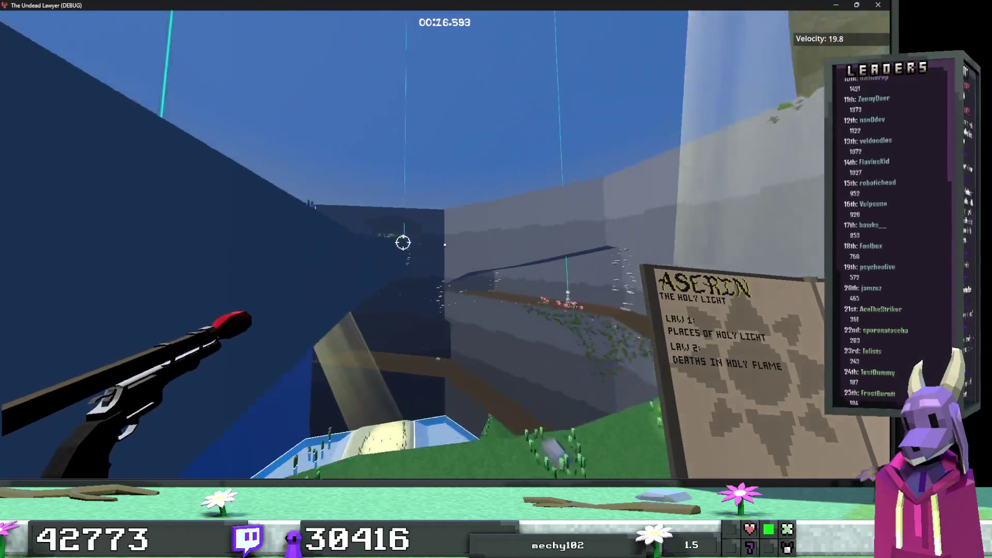
Carry on past the campfire ledge and the lit grassy ledge into the wide grassy arena.
key("w")
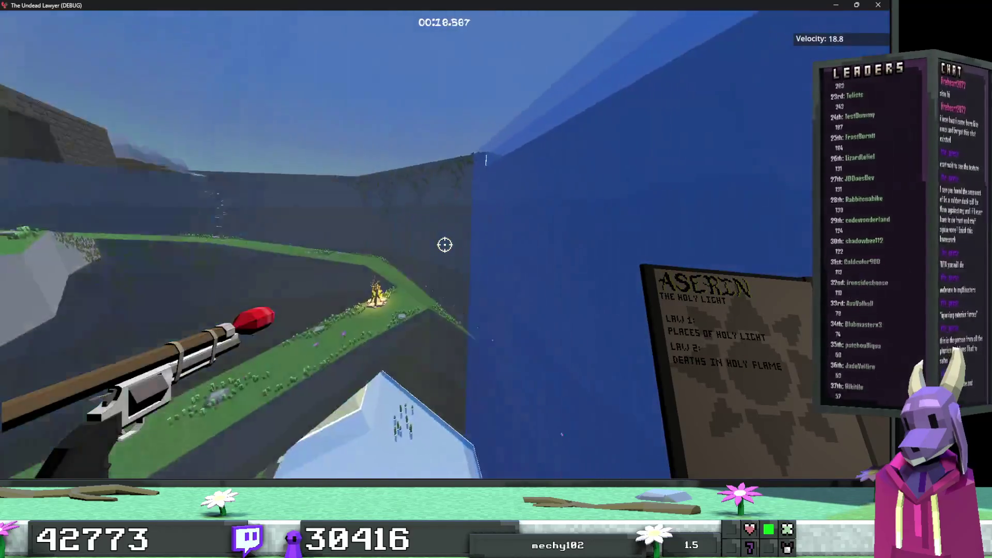
key("w")
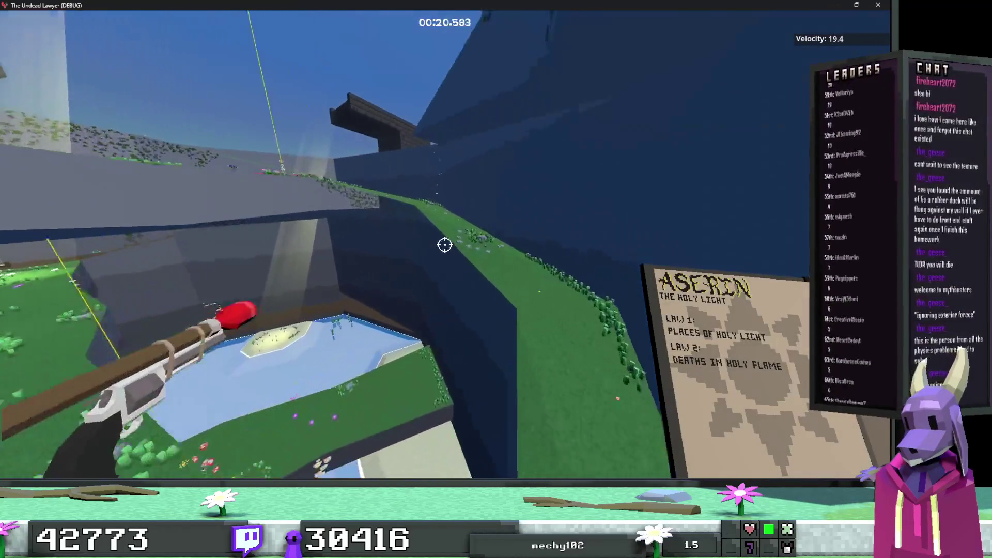
key("w")
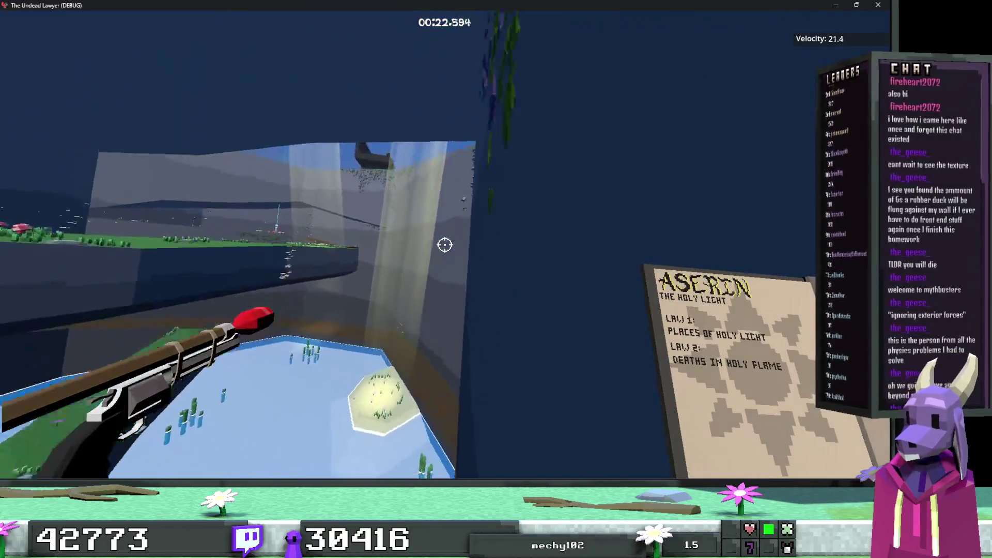
key("w")
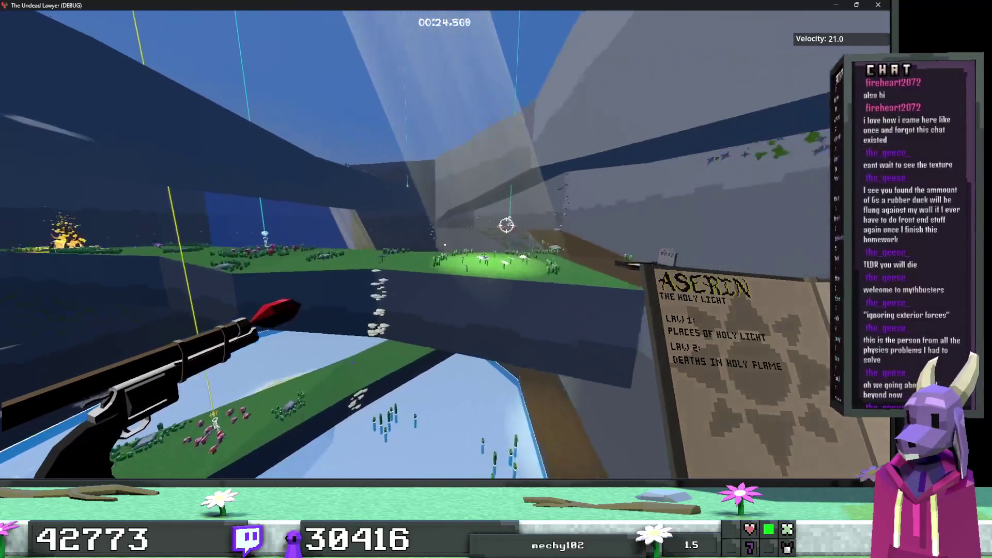
key("w")
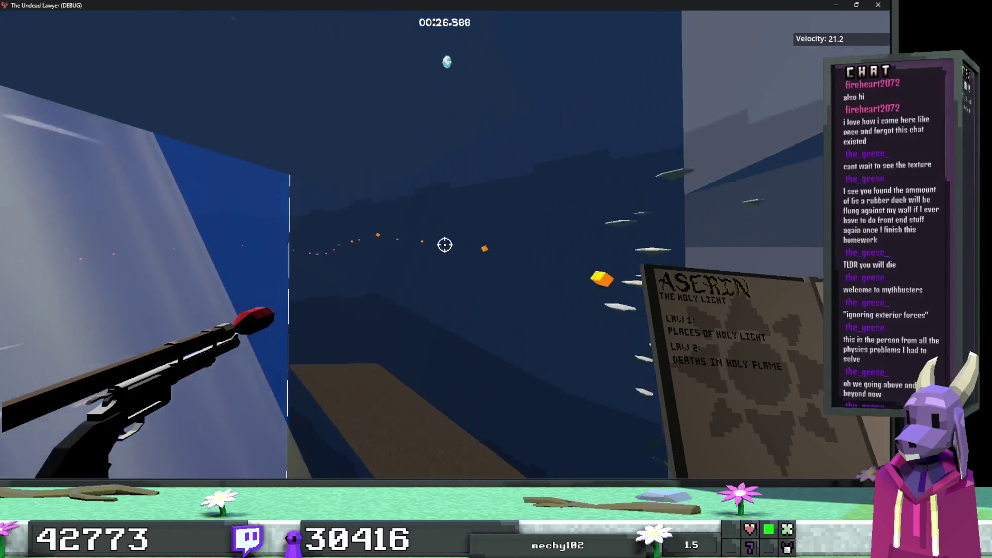
key("w")
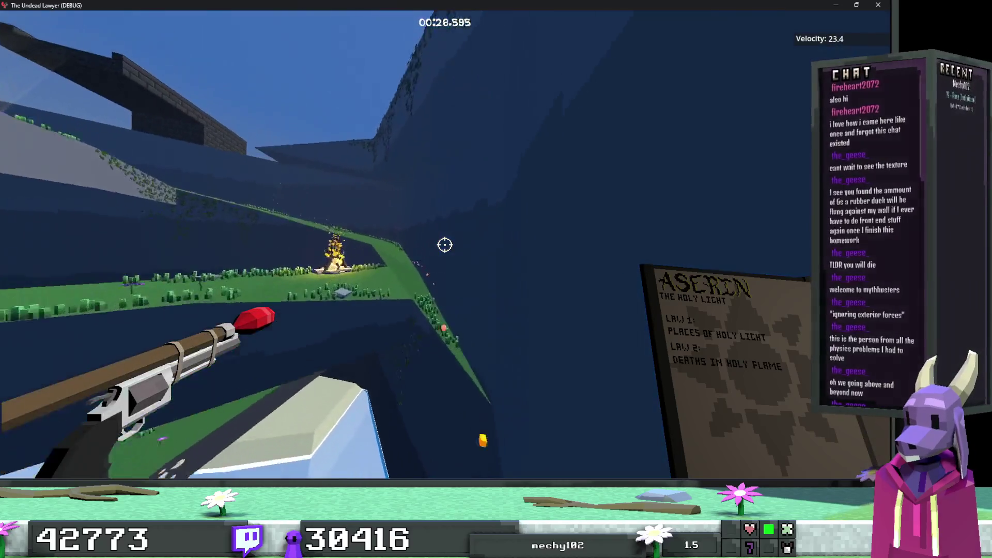
key("w")
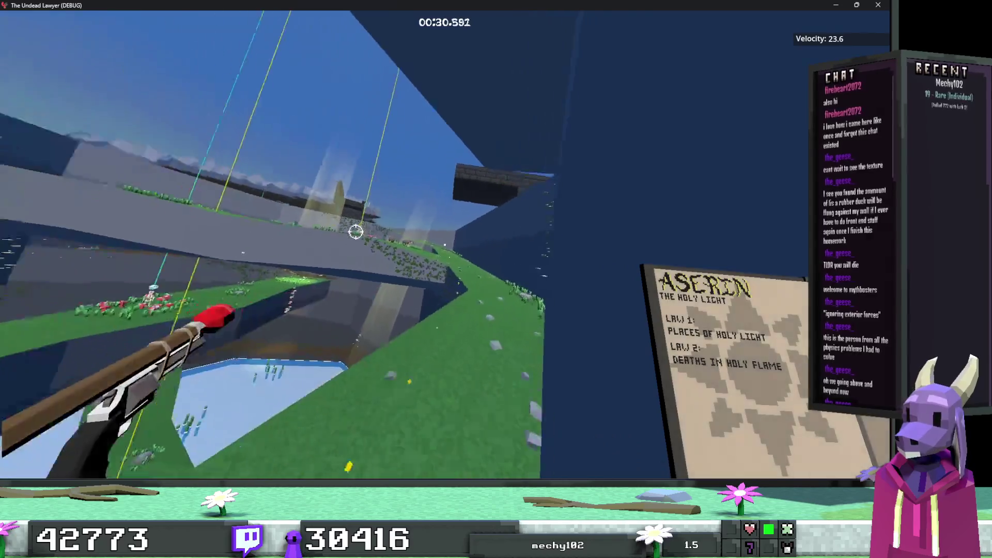
key("w")
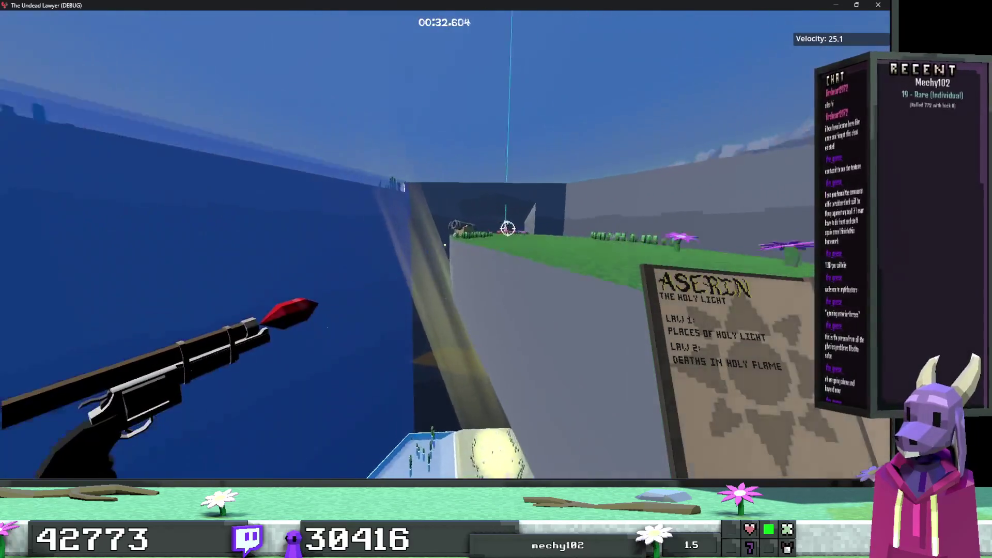
Run through the graveyard and mushroom fields to the pond, then pause and quit to the editor.
key("w")
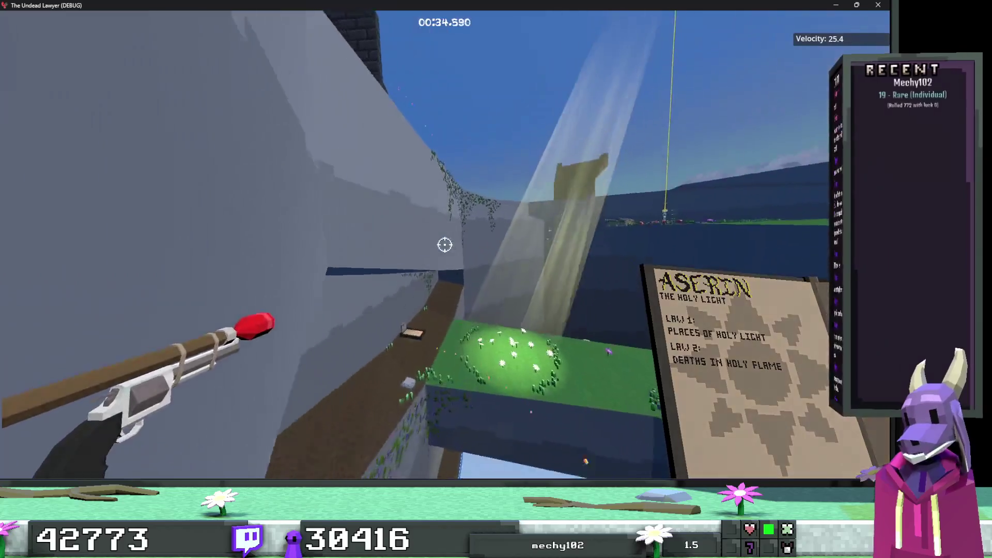
key("w")
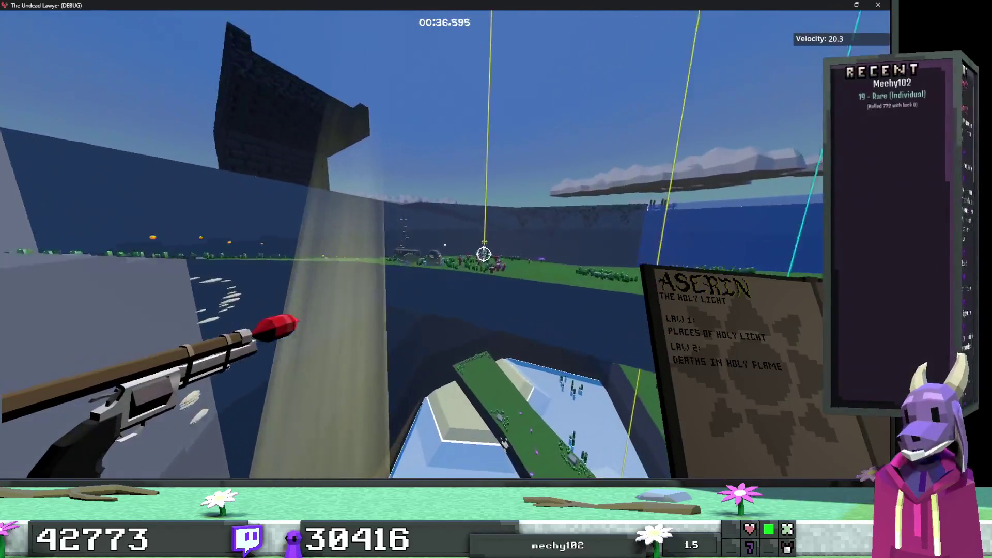
key("w")
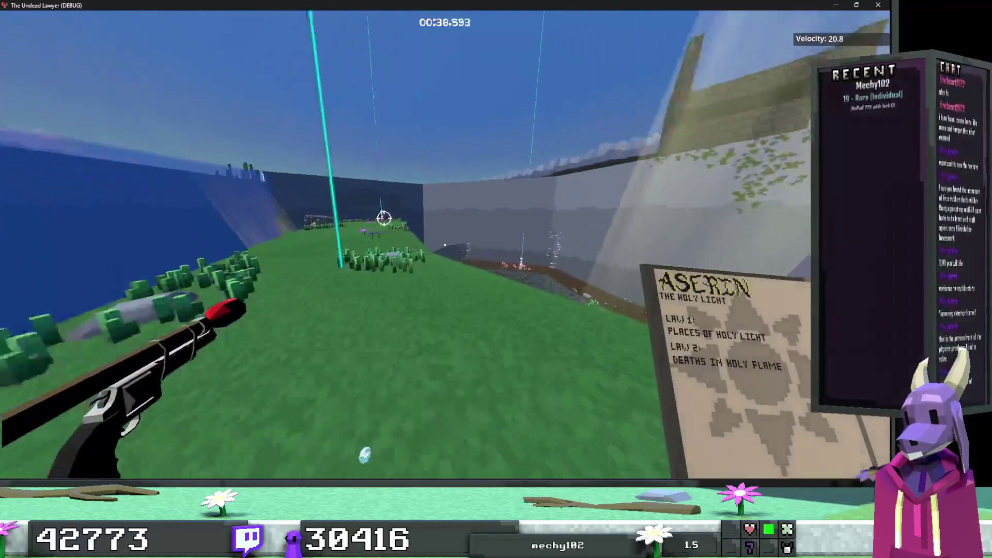
key("w")
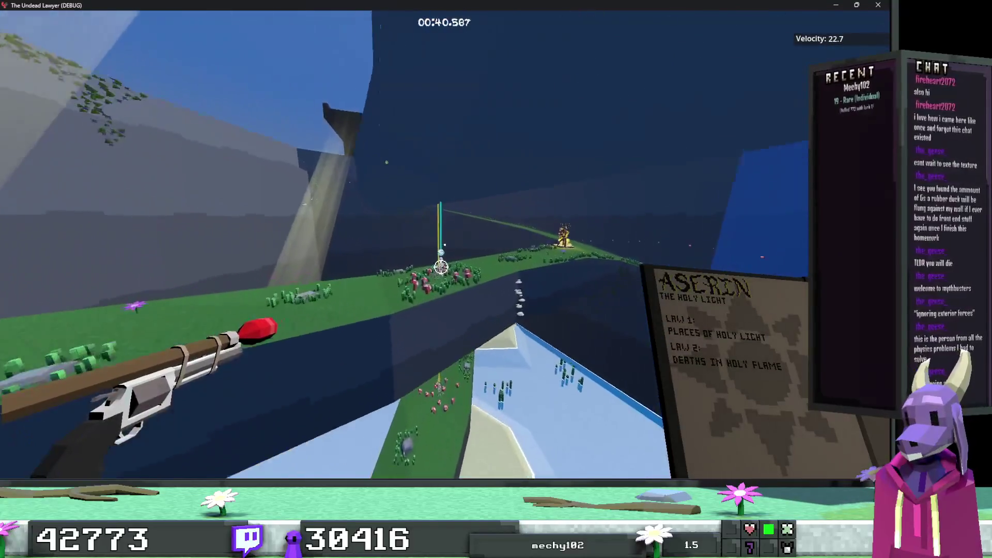
key("w")
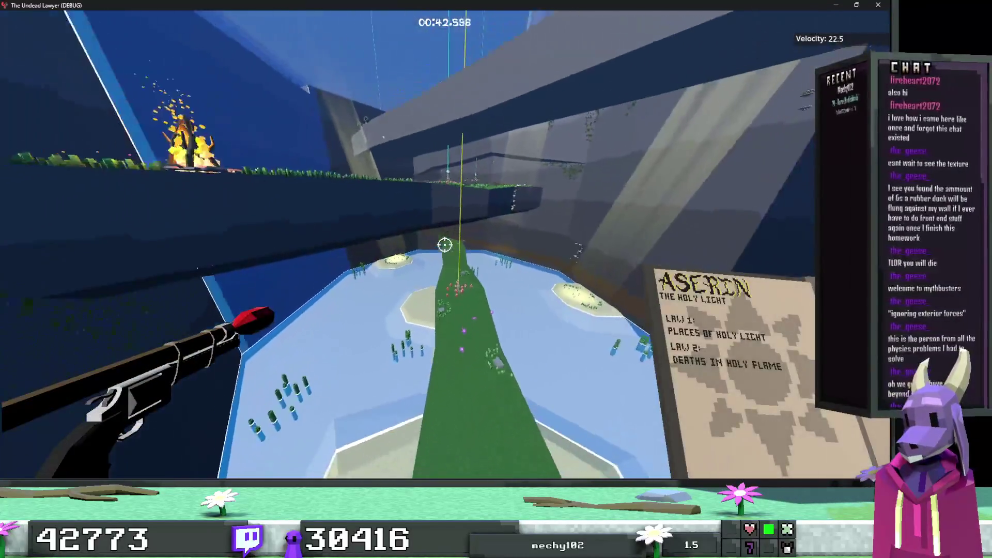
key("Escape")
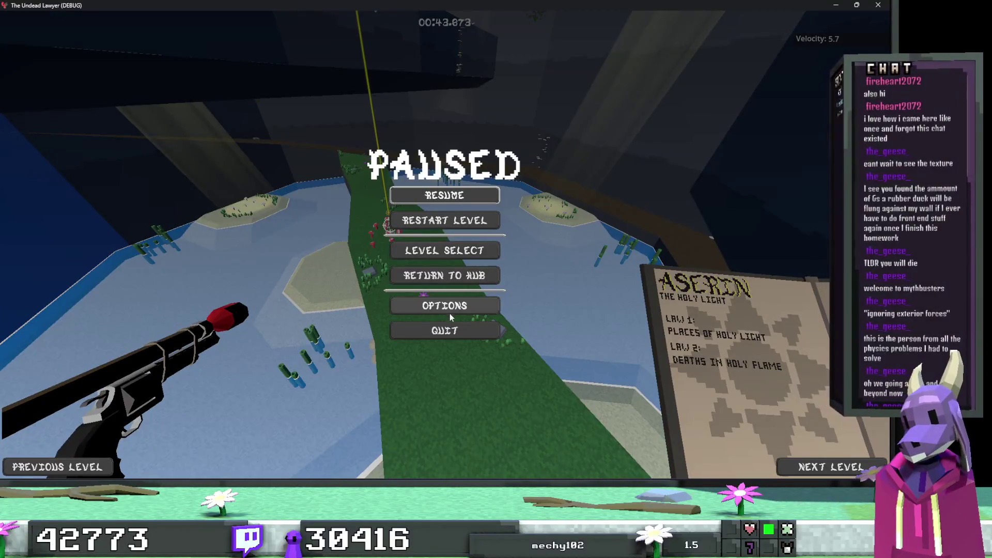
left_click(459, 331)
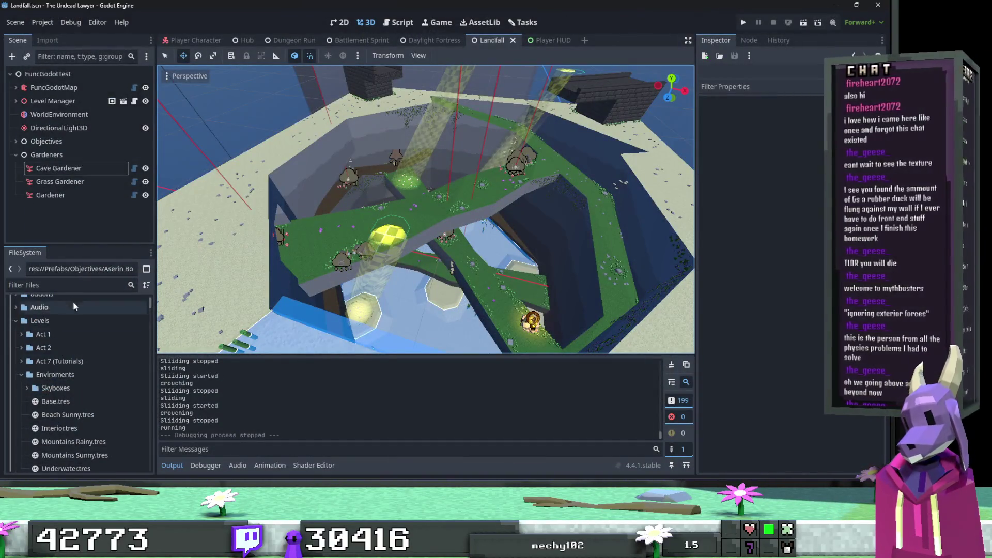
Filter the FileSystem for 'braz', place Brazier Group 1.tscn and lower it onto the grass by the cannons.
type("braz")
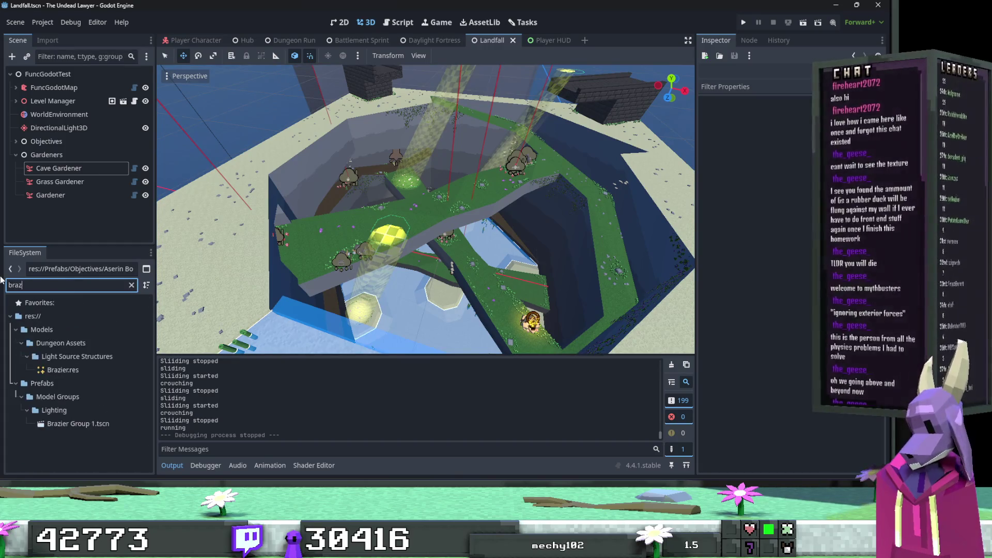
mouse_move(257, 270)
left_mouse_down()
mouse_move(257, 217)
mouse_move(318, 277)
mouse_move(299, 288)
left_mouse_up()
left_click_drag(80, 431, 448, 279)
key("f")
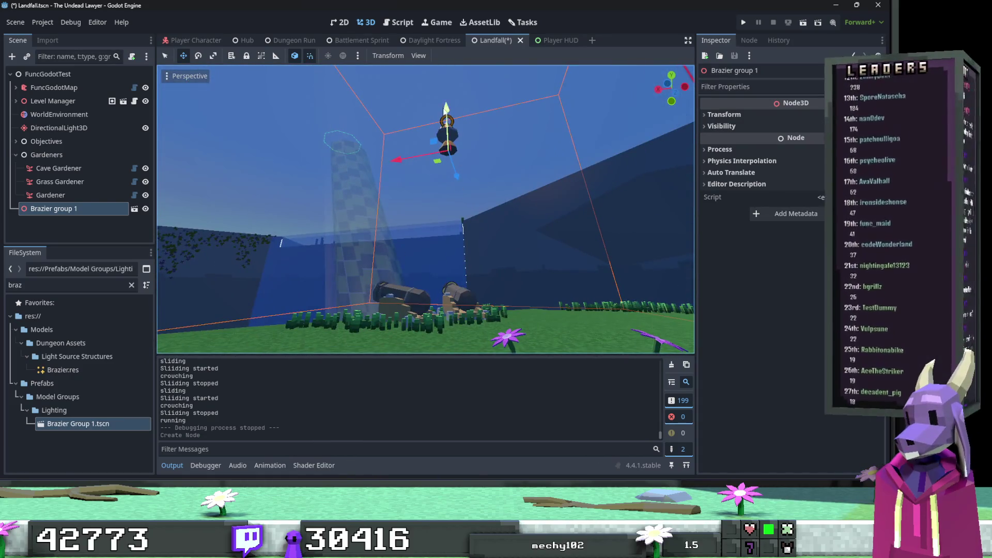
mouse_move(447, 111)
left_mouse_down()
mouse_move(438, 276)
mouse_move(438, 249)
mouse_move(423, 249)
mouse_move(434, 259)
mouse_move(372, 259)
mouse_move(370, 243)
mouse_move(470, 165)
mouse_move(414, 172)
mouse_move(426, 168)
left_mouse_up()
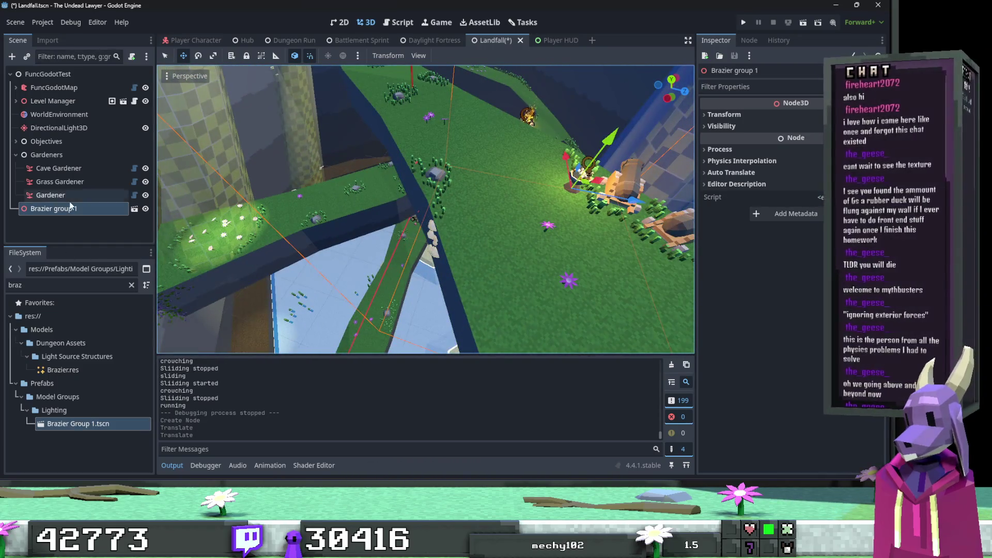
right_click(71, 207)
left_click(45, 215)
Duplicate Brazier group 1 into Brazier group 2, position it beside the cannons, and save Landfall.
right_click(48, 212)
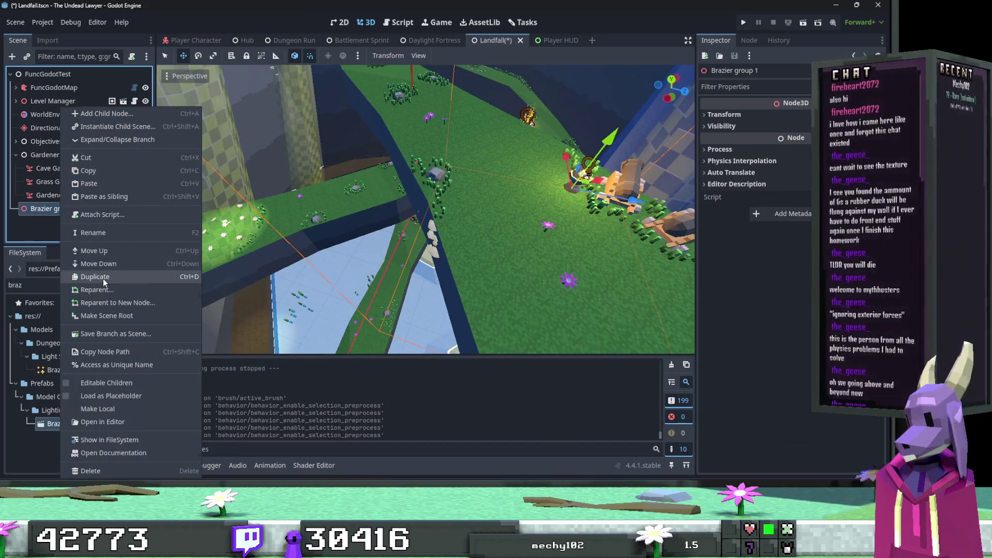
left_click(103, 277)
left_click_drag(538, 250, 538, 251)
key("ctrl+z")
left_click_drag(327, 99, 479, 262)
left_click_drag(419, 269, 524, 170)
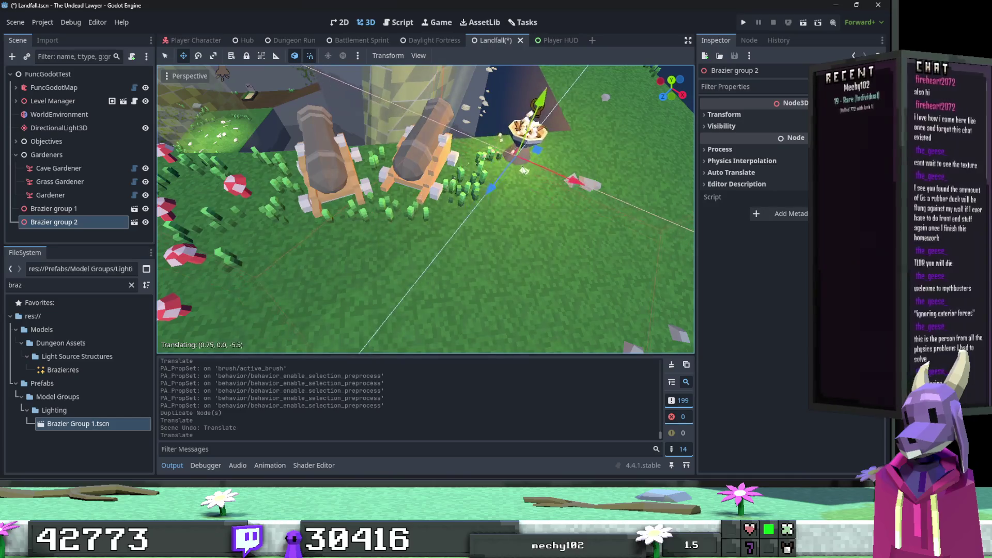
left_click(487, 207)
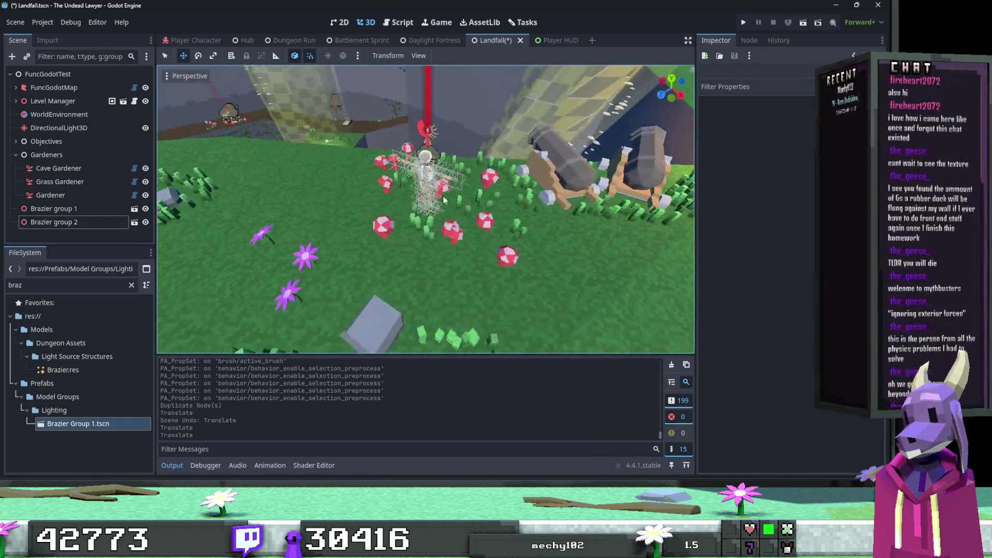
key("ctrl+s")
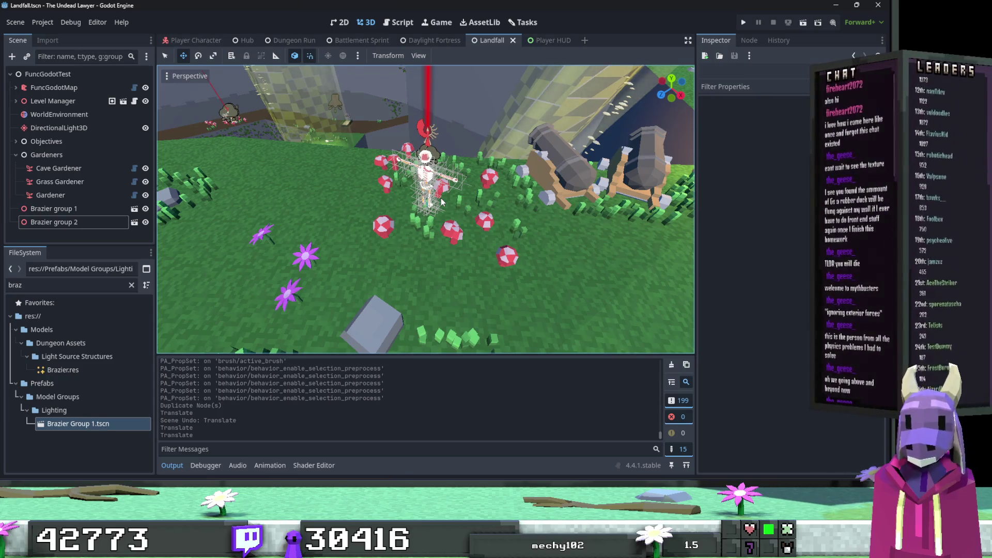
Leave freelook and collapse the Gardeners group in the scene tree.
key("w")
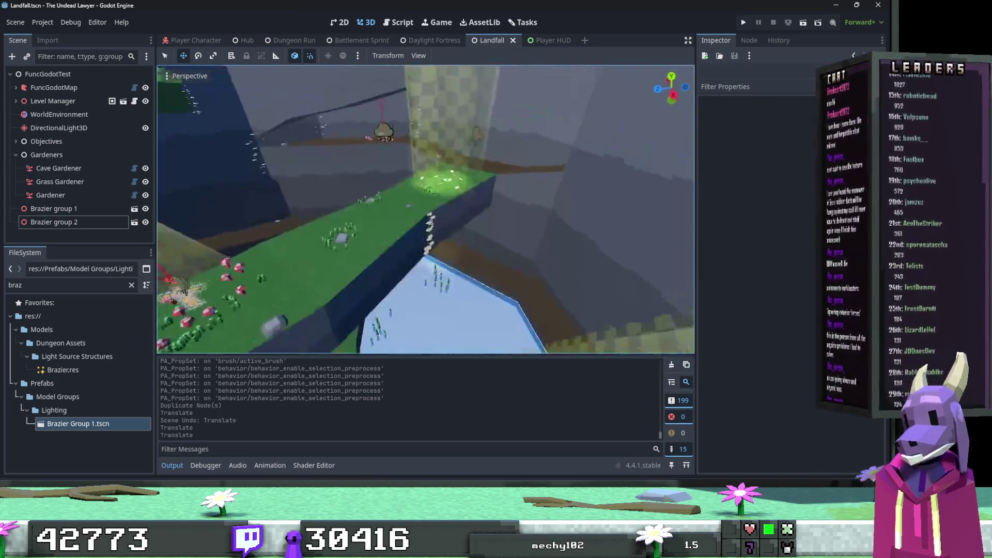
key("w")
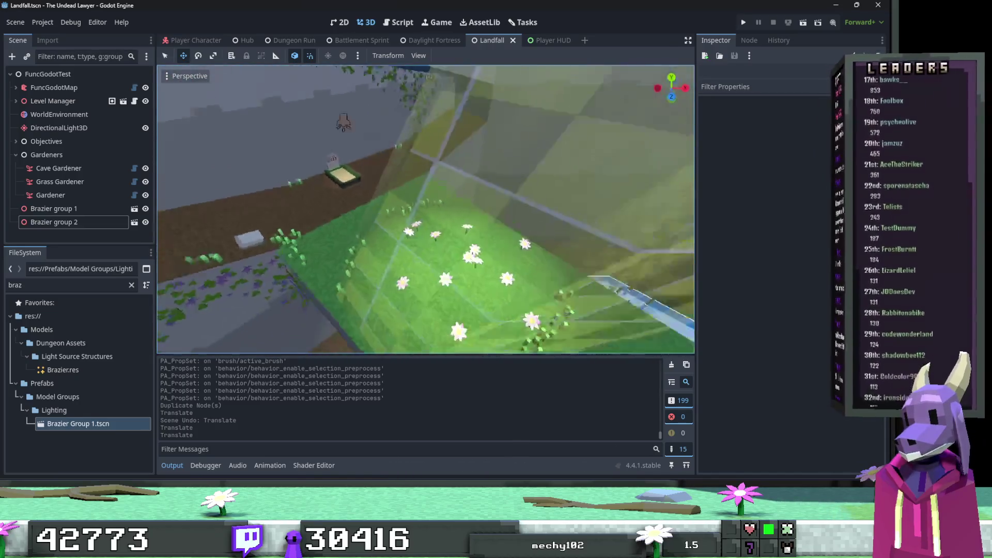
left_click(16, 155)
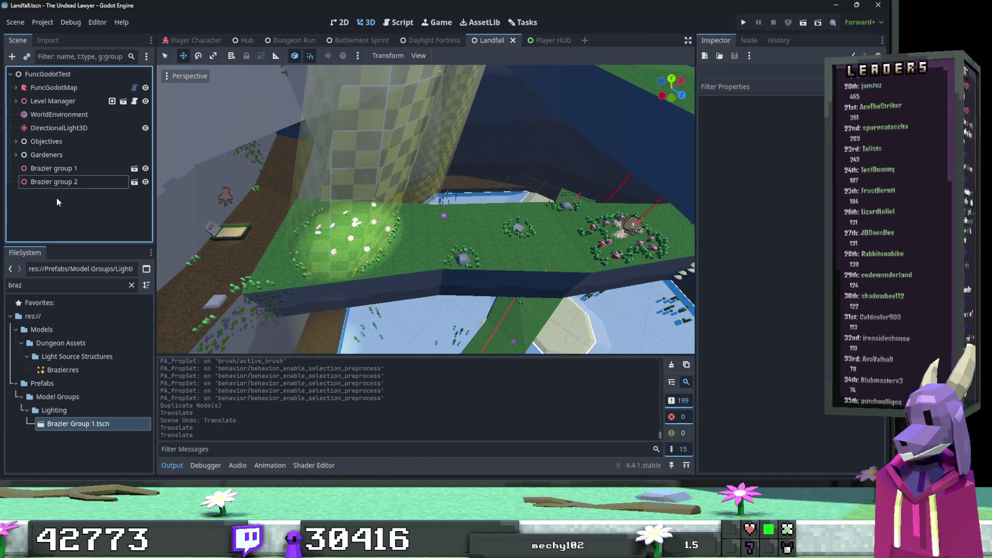
right_click(53, 77)
Add a LightmapGI child node under the scene root.
left_click(100, 85)
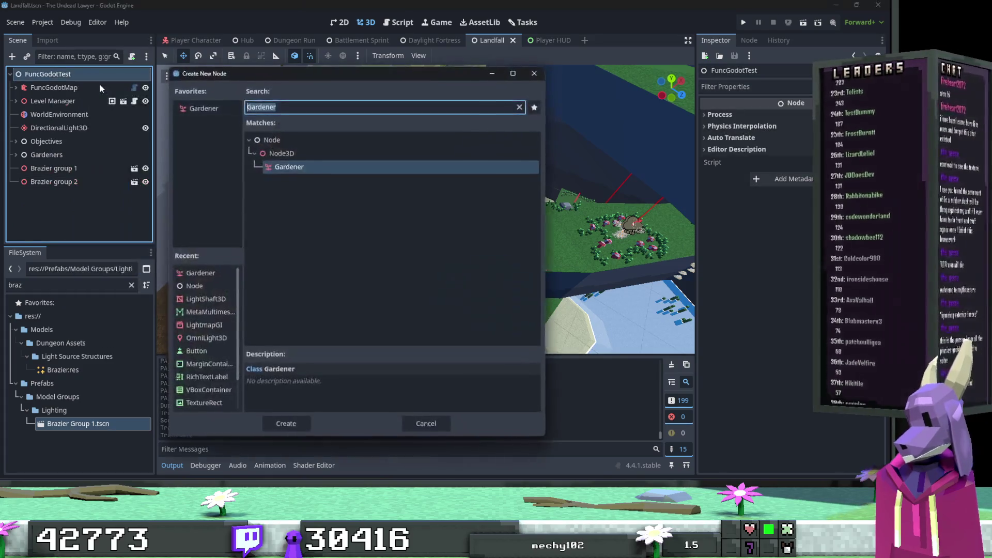
type("light")
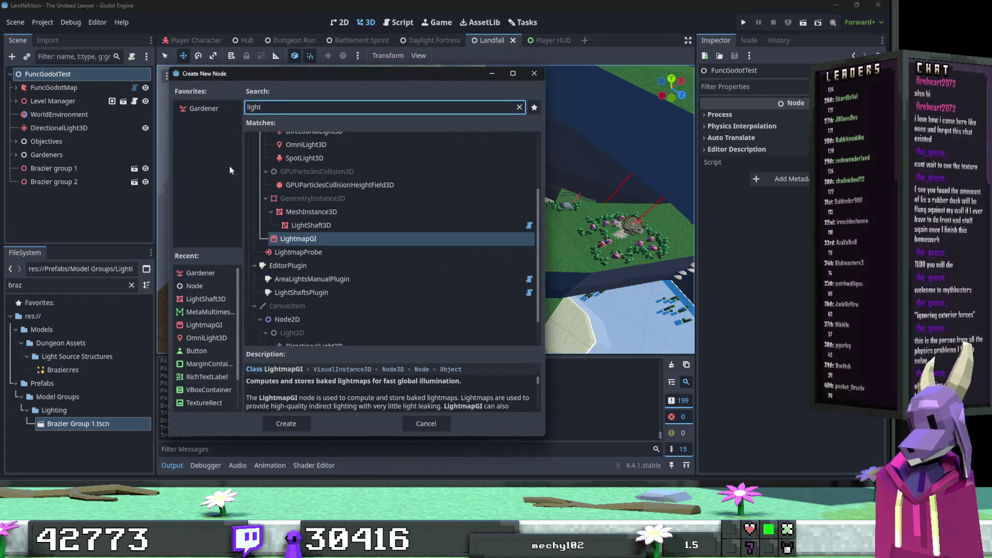
key("Tab")
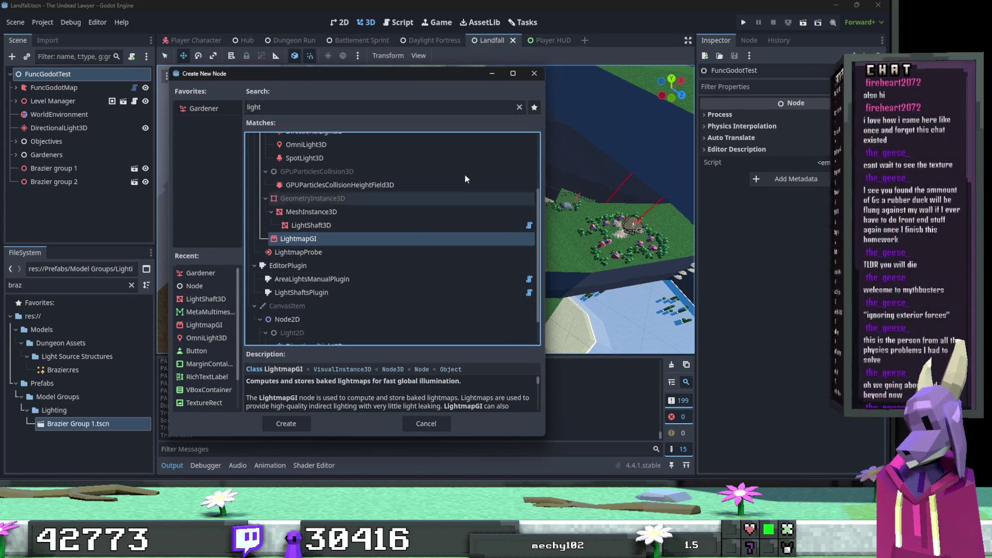
double_click(359, 239)
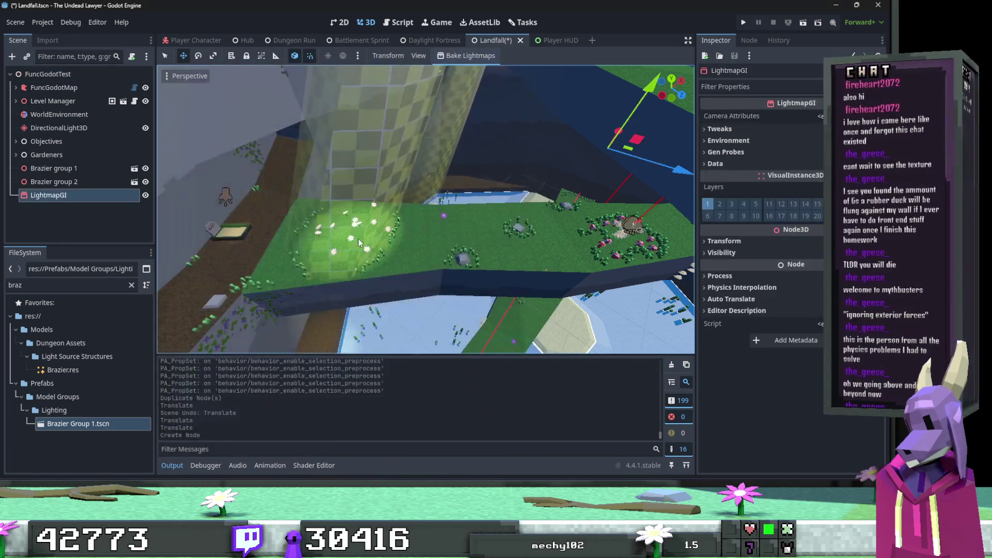
Bake lightmaps, saving the Landfall bake file in the Lightmaps folder, then select FuncGodotMap.
left_click(449, 57)
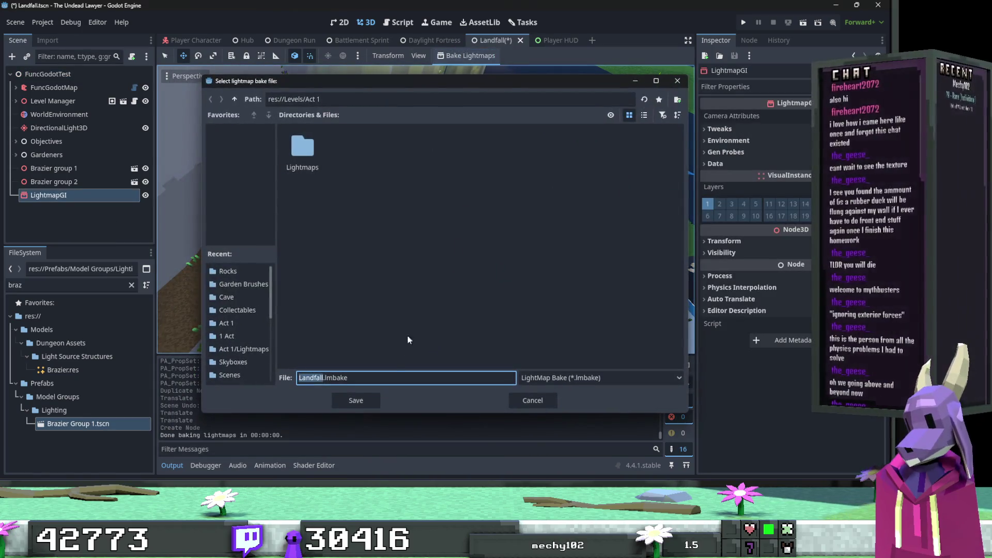
double_click(293, 158)
left_click(347, 400)
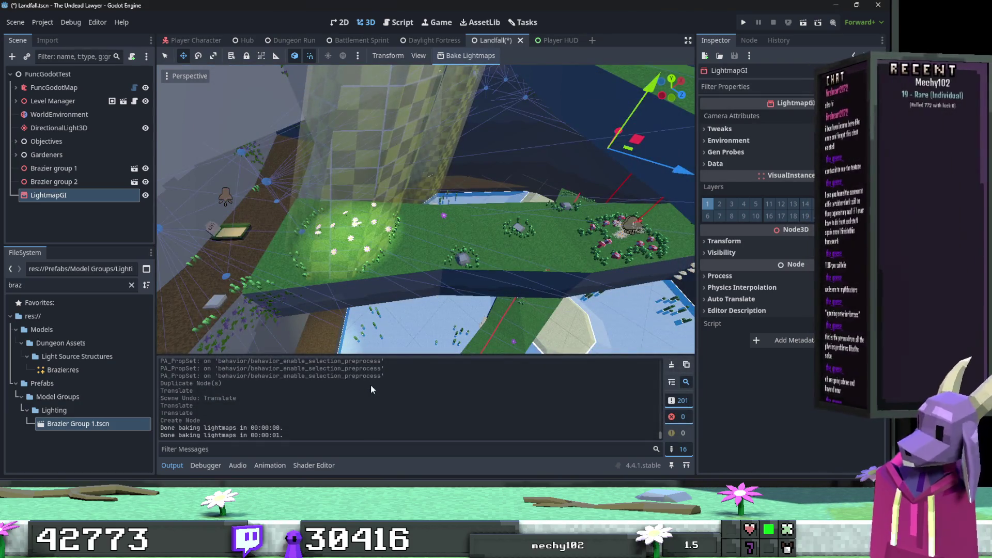
left_click_drag(357, 248, 327, 219)
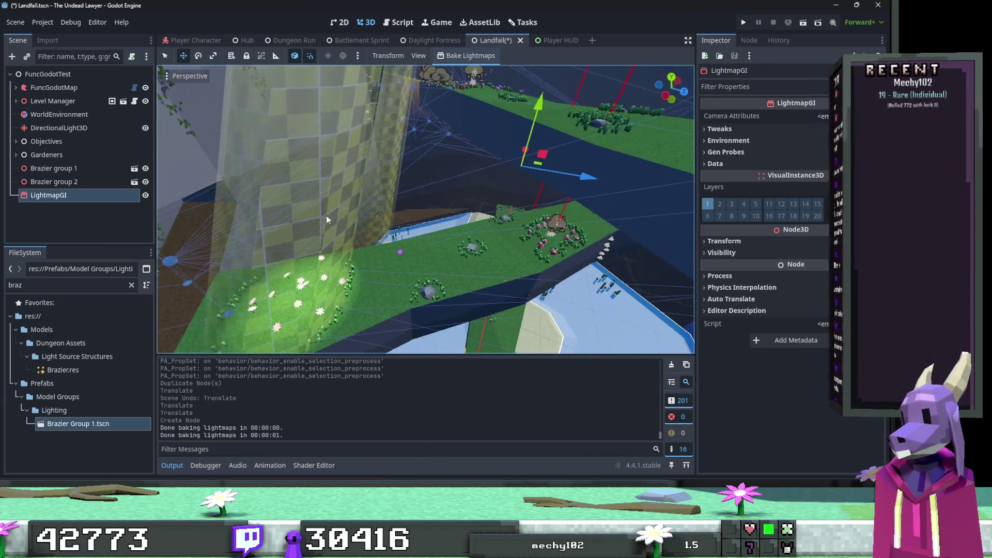
left_click(64, 89)
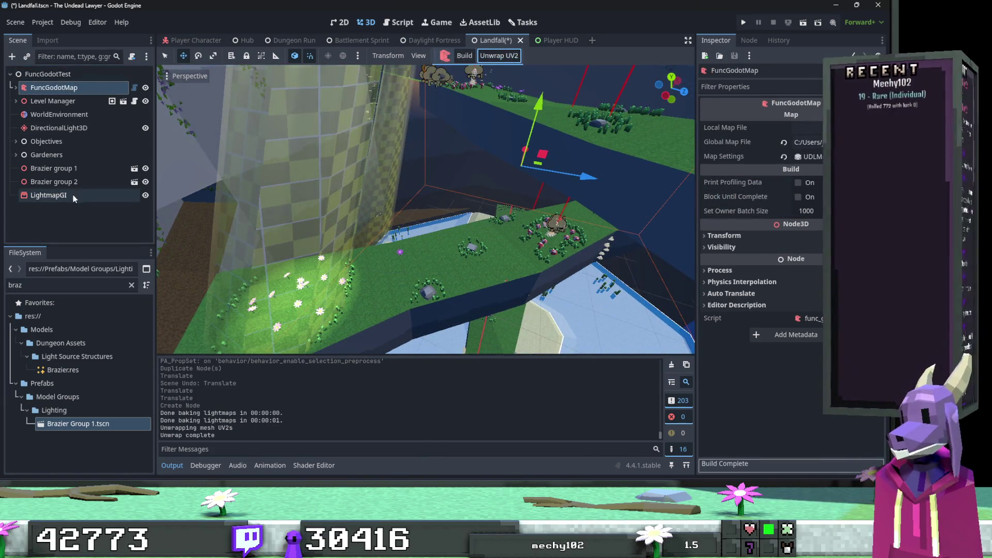
Rebake the LightmapGI lightmaps (26 seconds) and deselect to view the darker baked lighting.
left_click(73, 195)
left_click(467, 55)
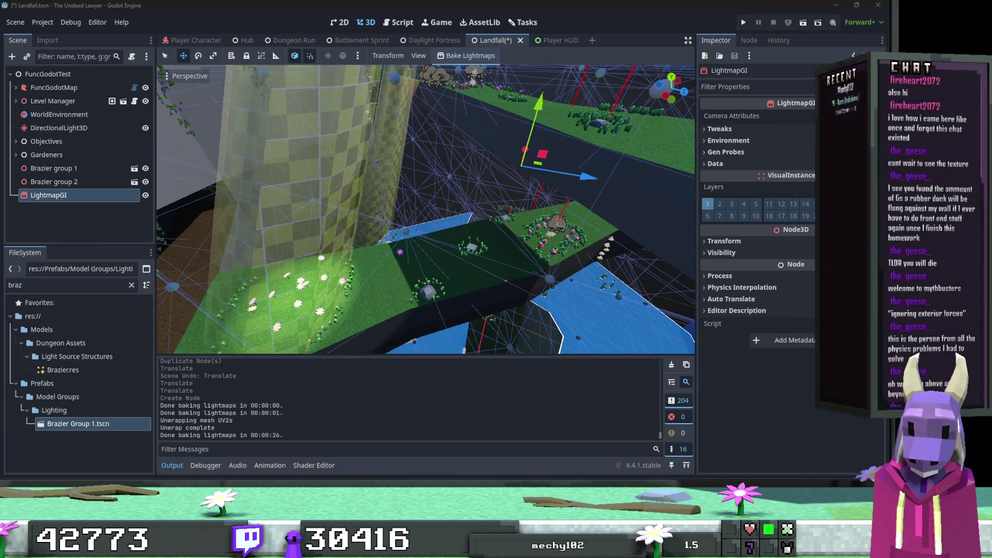
left_click(672, 258)
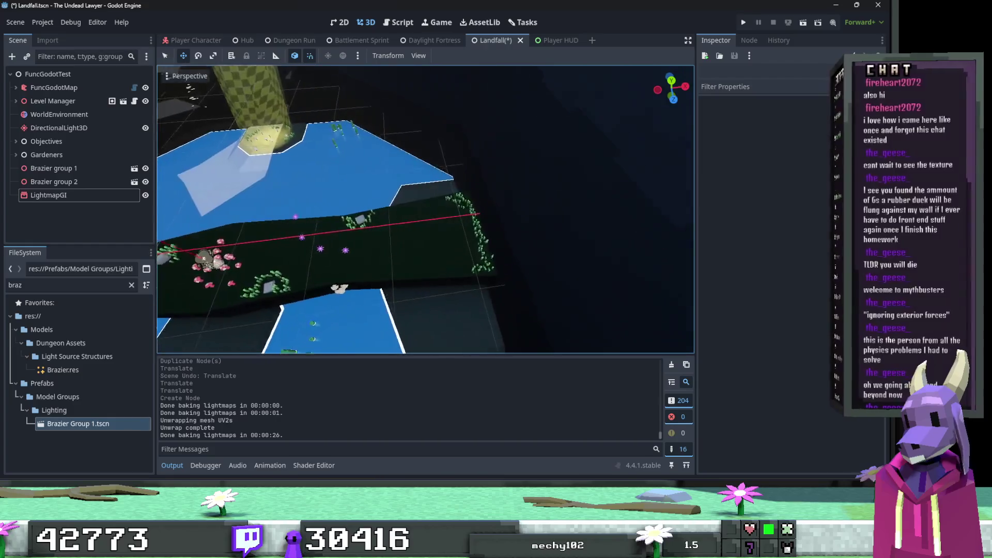
scroll(443, 278, "down", 5)
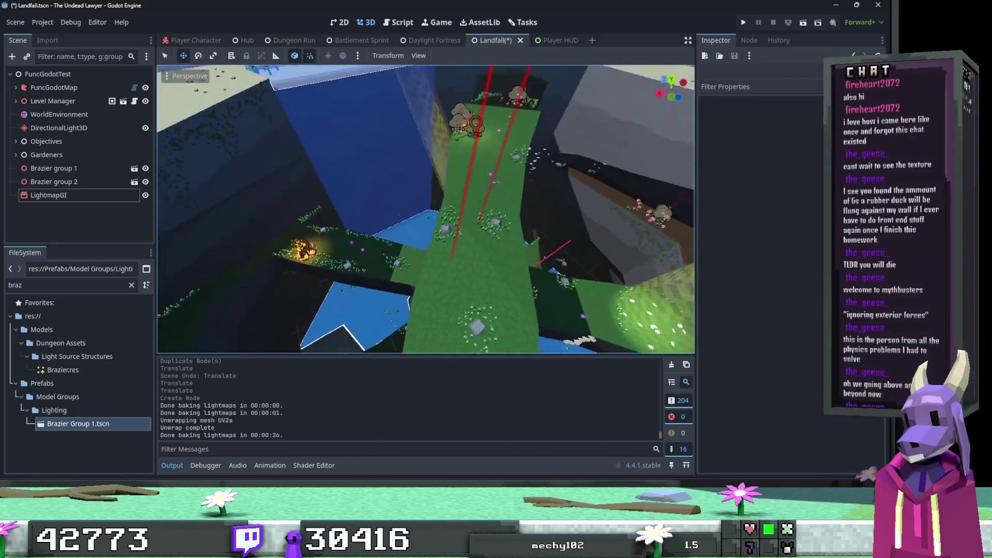
scroll(511, 326, "up", 3)
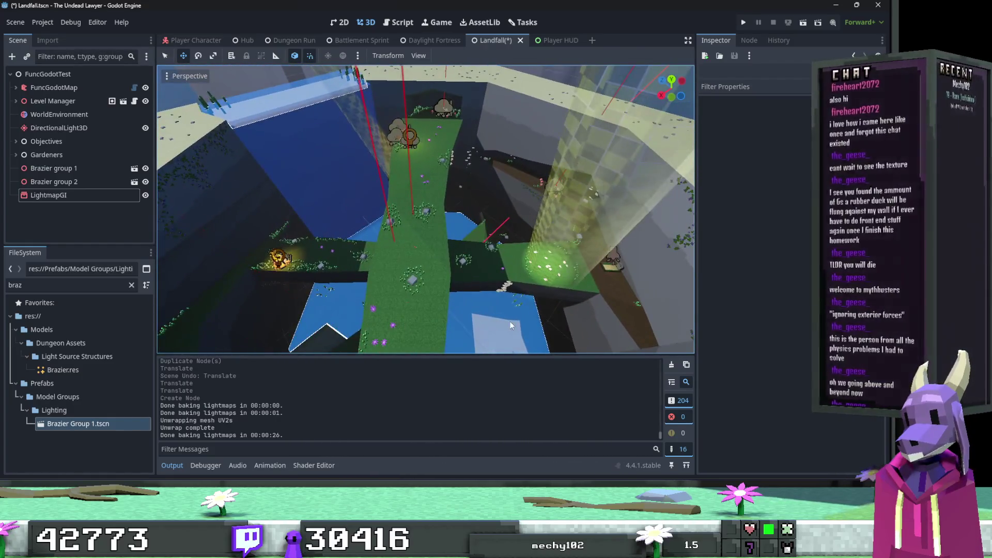
mouse_move(517, 320)
left_mouse_down()
mouse_move(382, 258)
mouse_move(372, 279)
mouse_move(361, 259)
left_mouse_up()
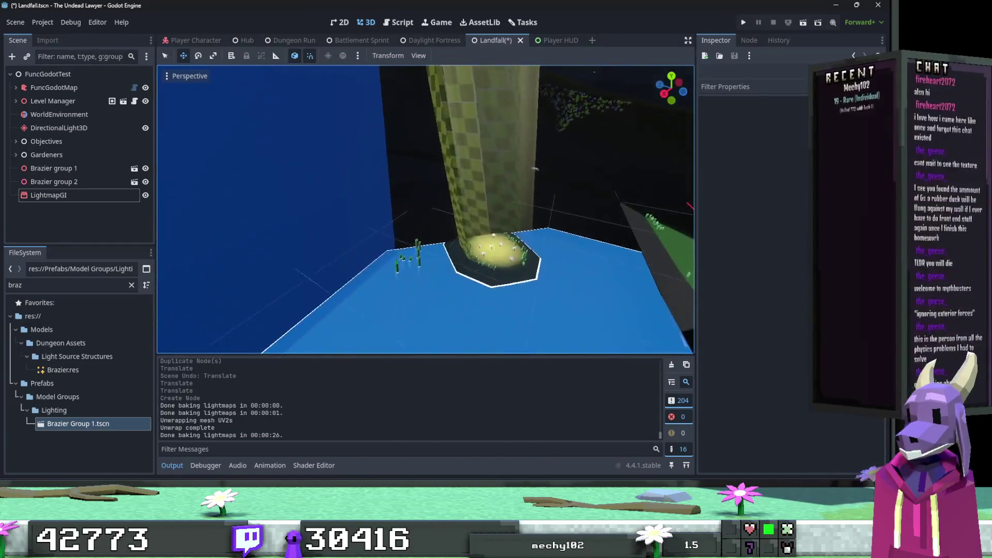
left_click_drag(594, 227, 611, 226)
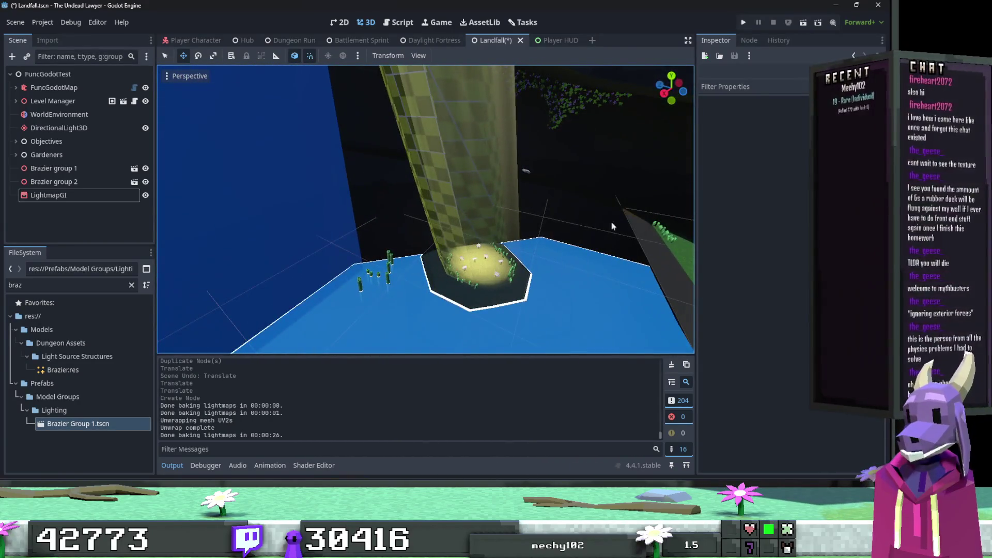
Launch the game, maximize its window, and start Act 1's Landfall mission from Level Select.
left_click(744, 29)
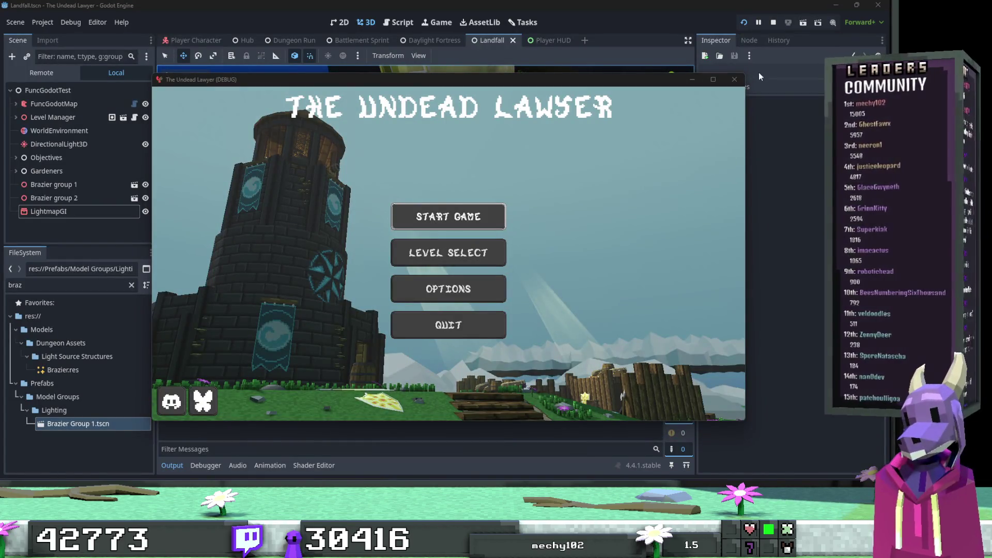
left_click(716, 82)
left_click(389, 251)
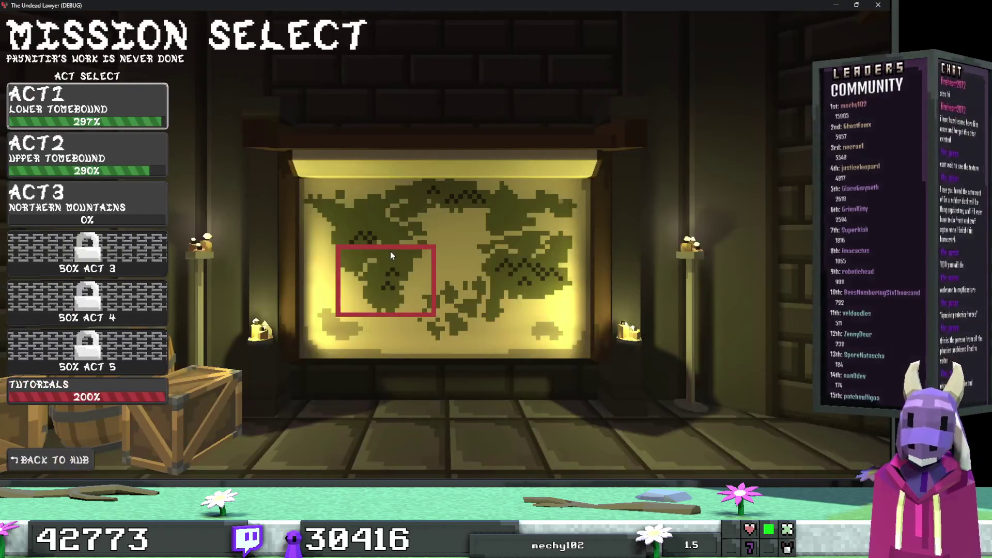
left_click(107, 117)
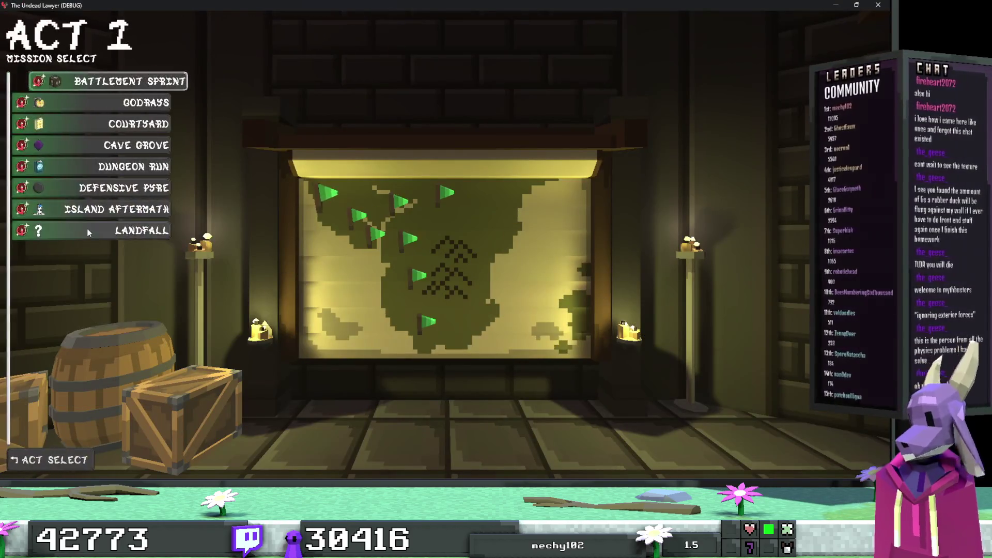
left_click(84, 231)
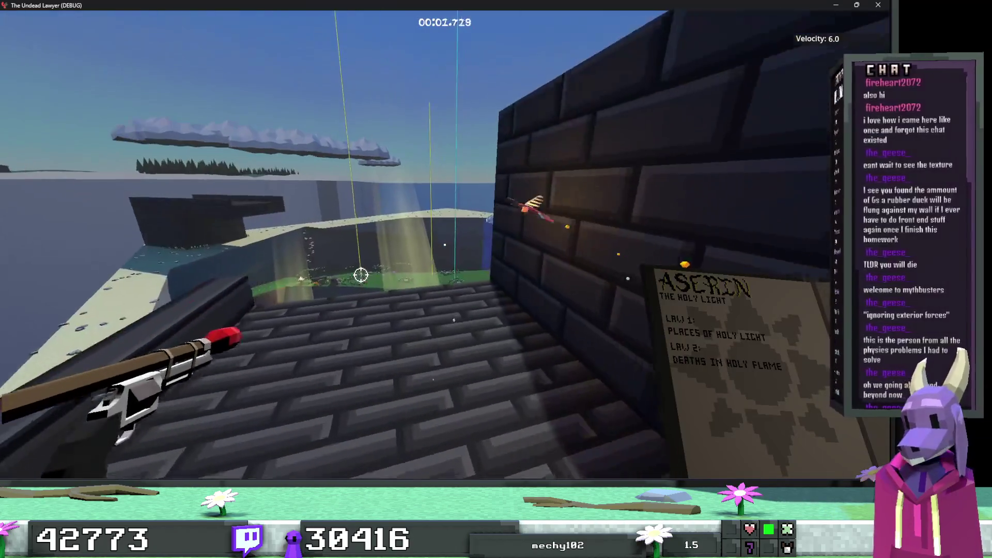
Run through Landfall's pit and dark cave, shoot the skeleton on the hill, and cross the grass.
key("w")
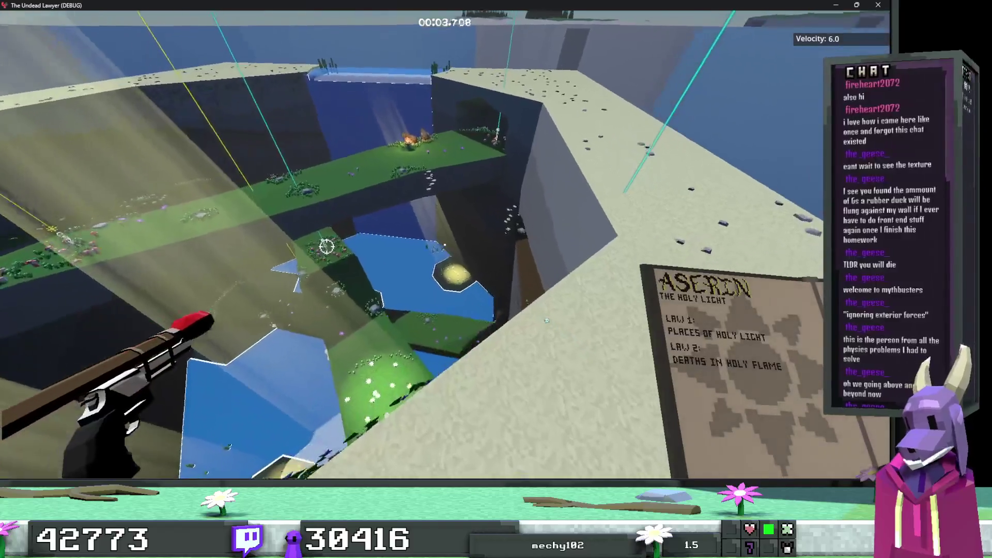
key("w")
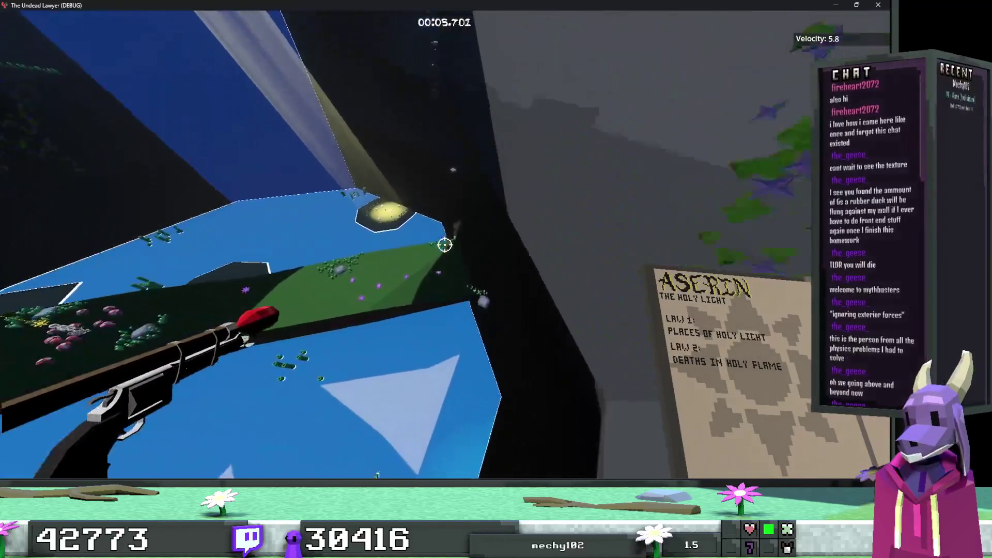
key("w")
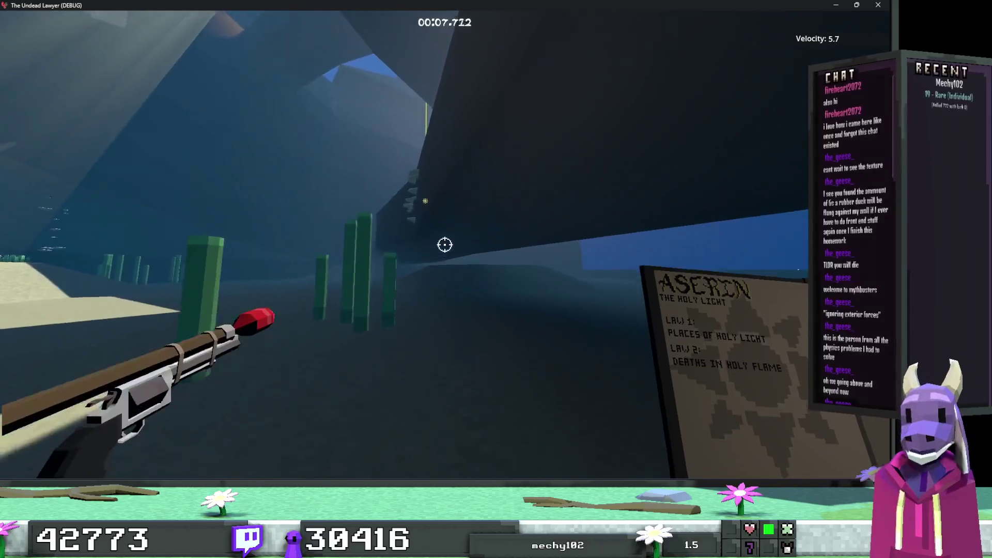
key("w")
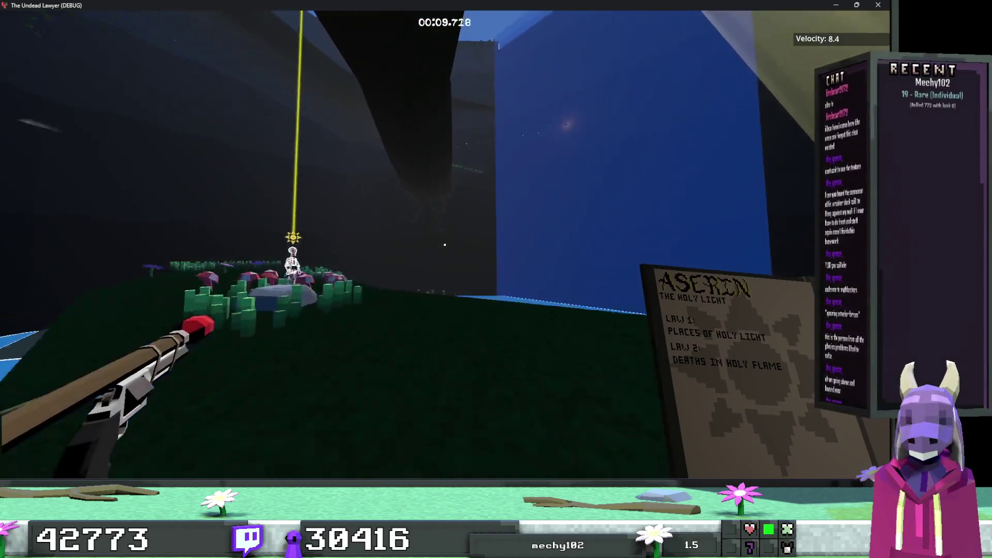
key("w")
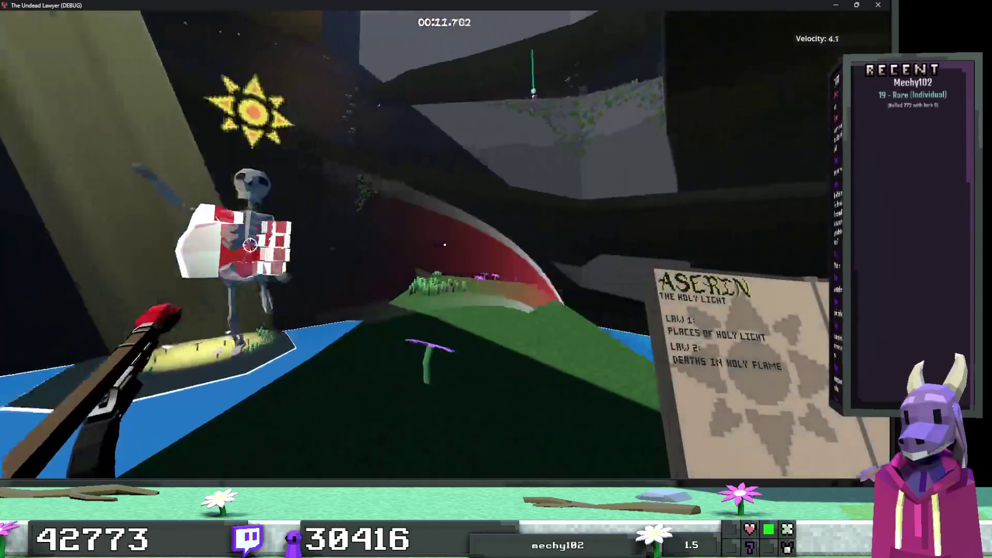
left_click(321, 227)
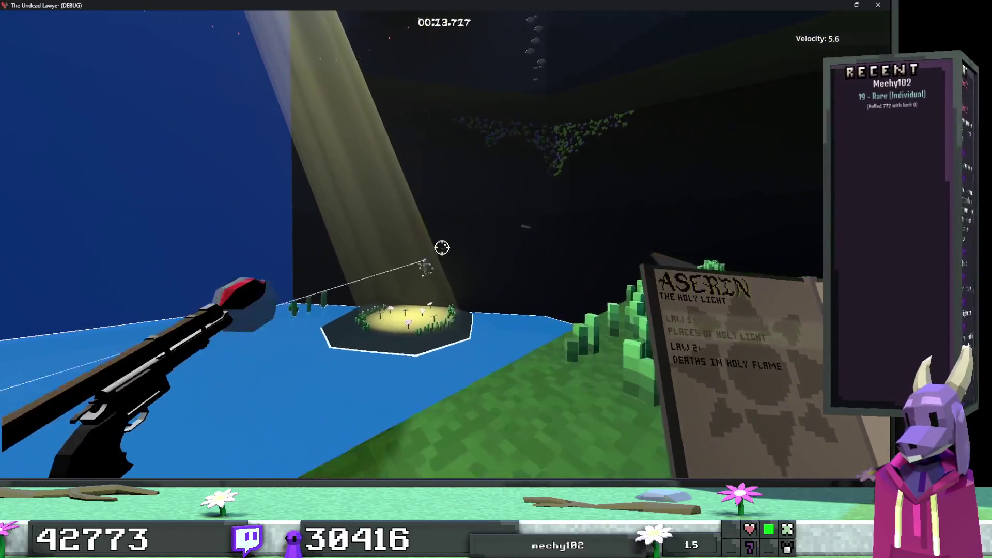
mouse_move(444, 245)
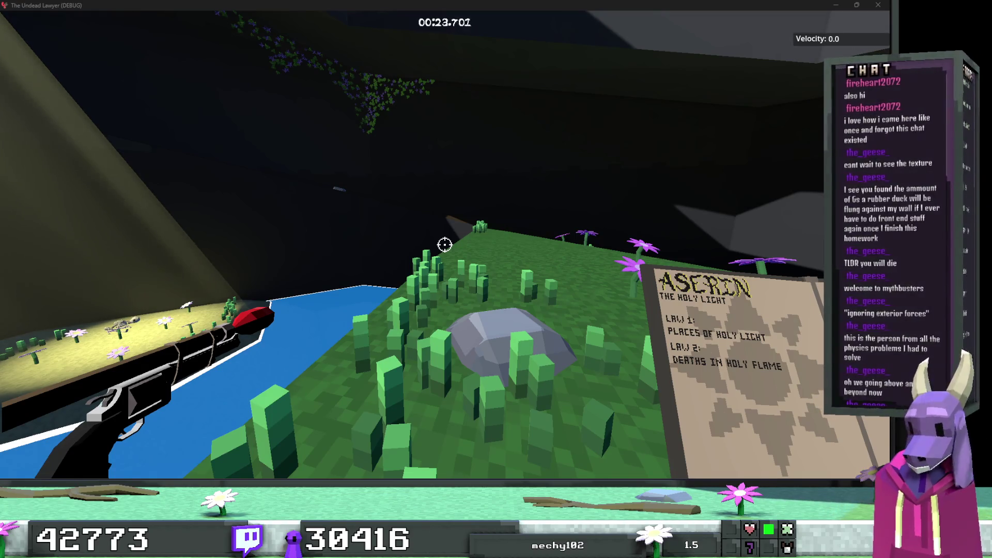
key("w")
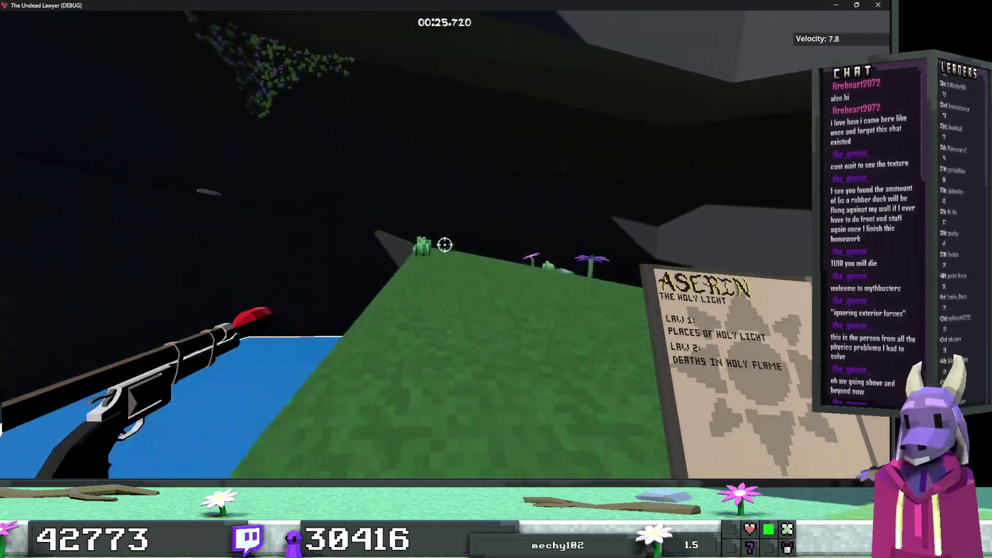
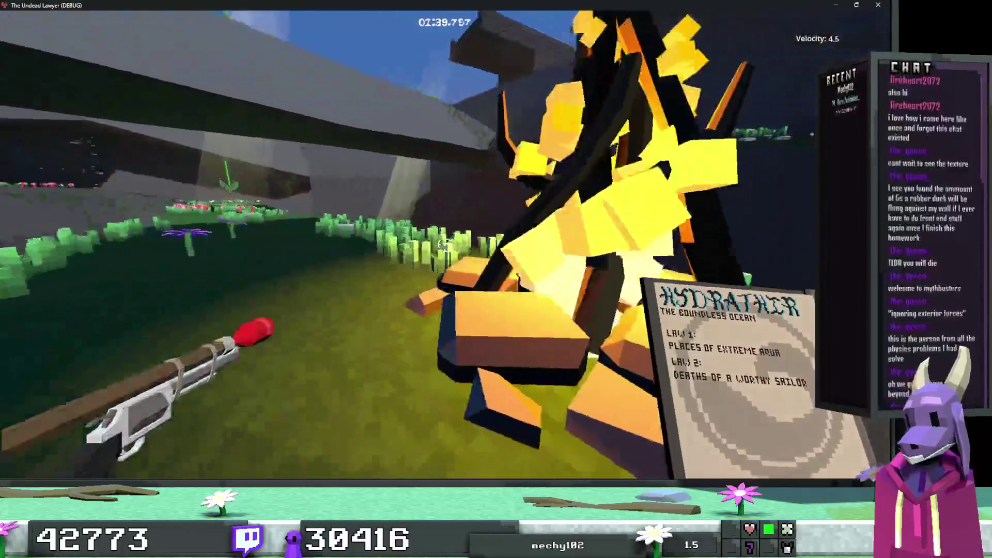
Quit the debug game, then frame the AserinBonfire and nudge it slightly downward.
key("Escape")
left_click(459, 330)
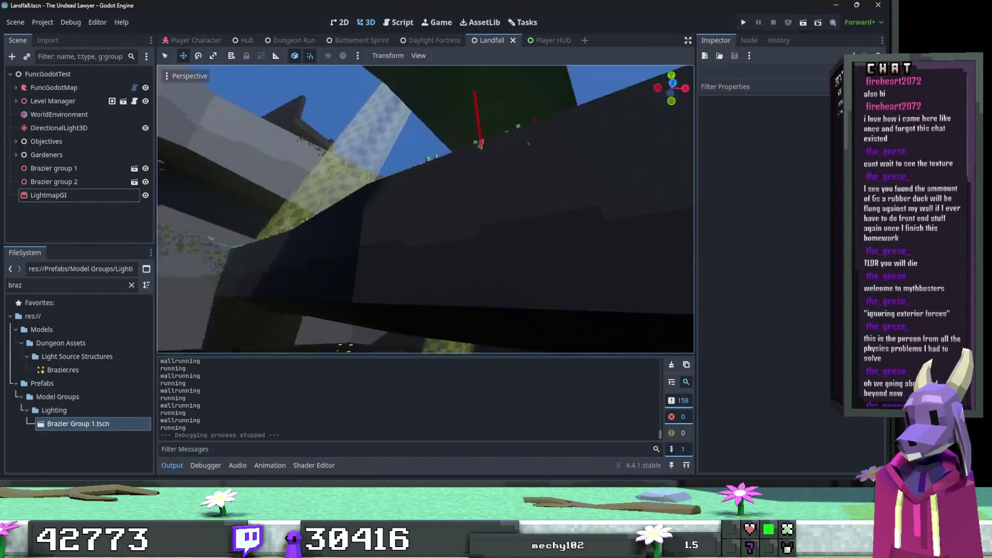
left_click(530, 247)
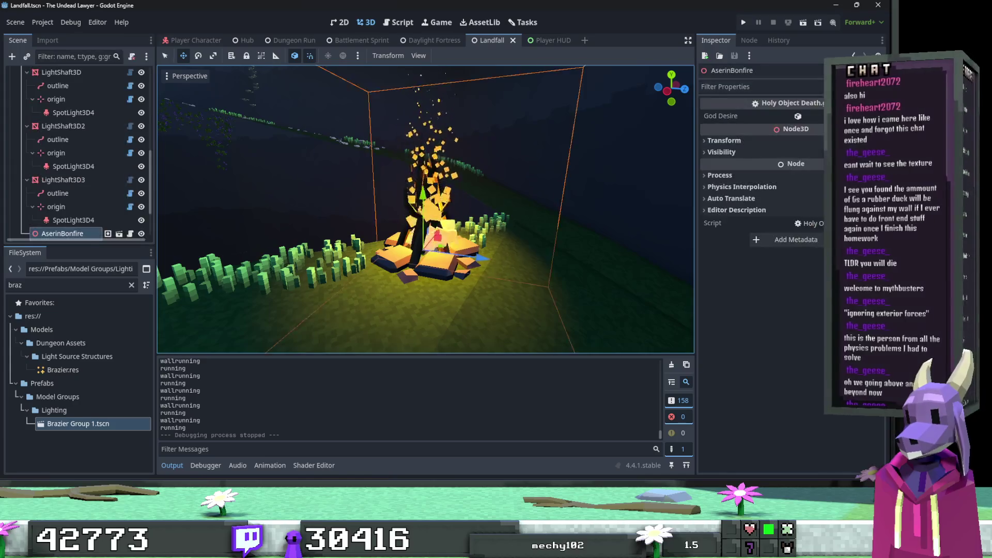
key("f")
scroll(67, 210, "down", 2)
scroll(427, 164, "up", 3)
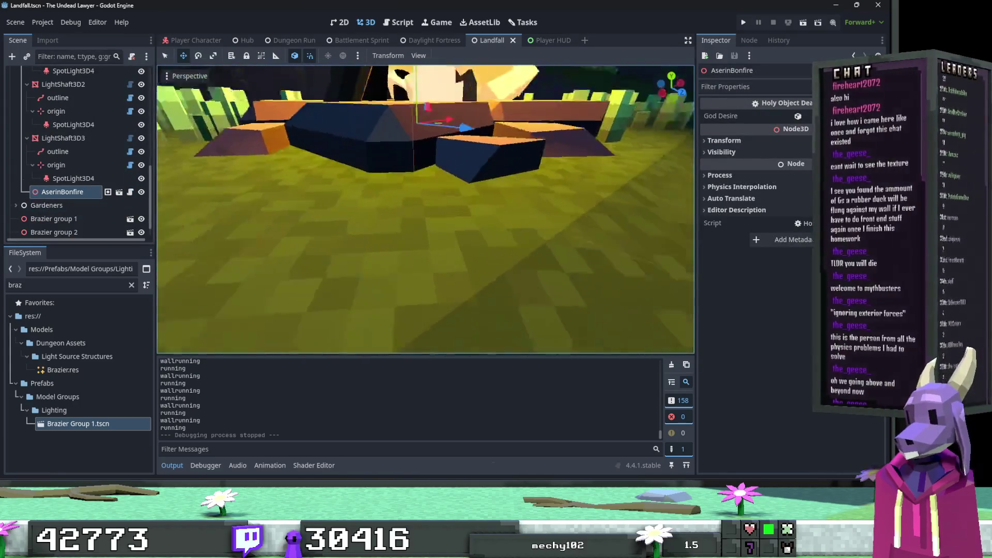
left_click(427, 164)
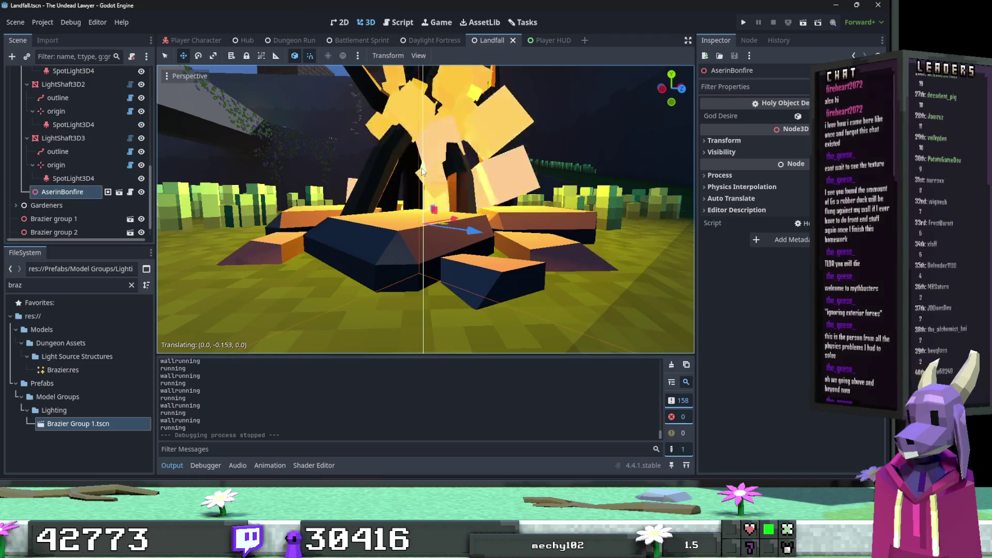
Fly around the bonfire ledge and cannons, then select Brazier group 1.
key("s")
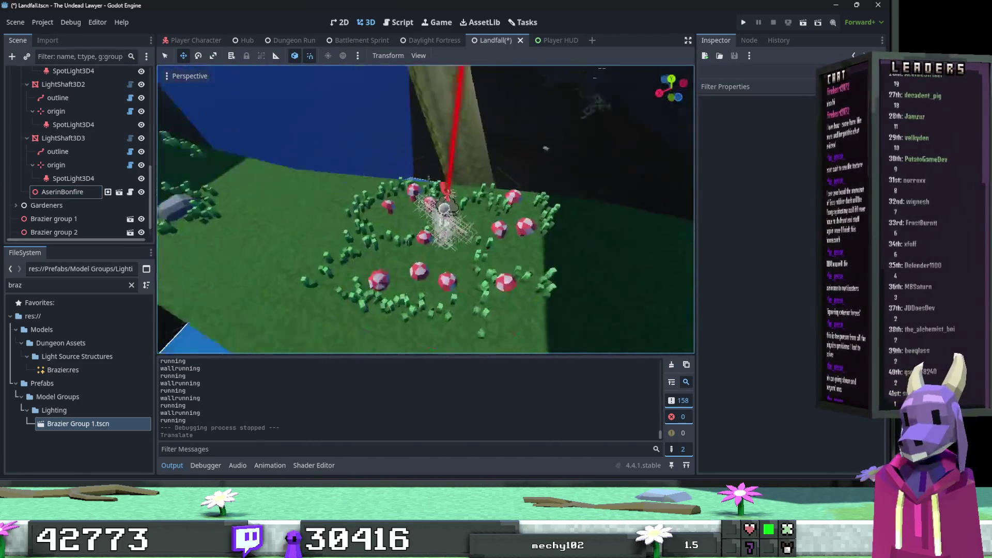
key("w")
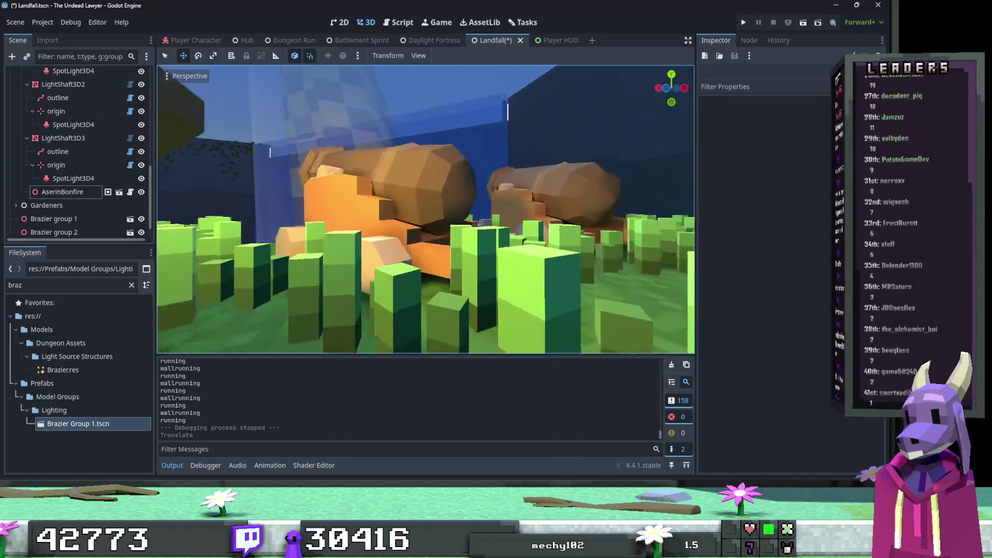
key("w")
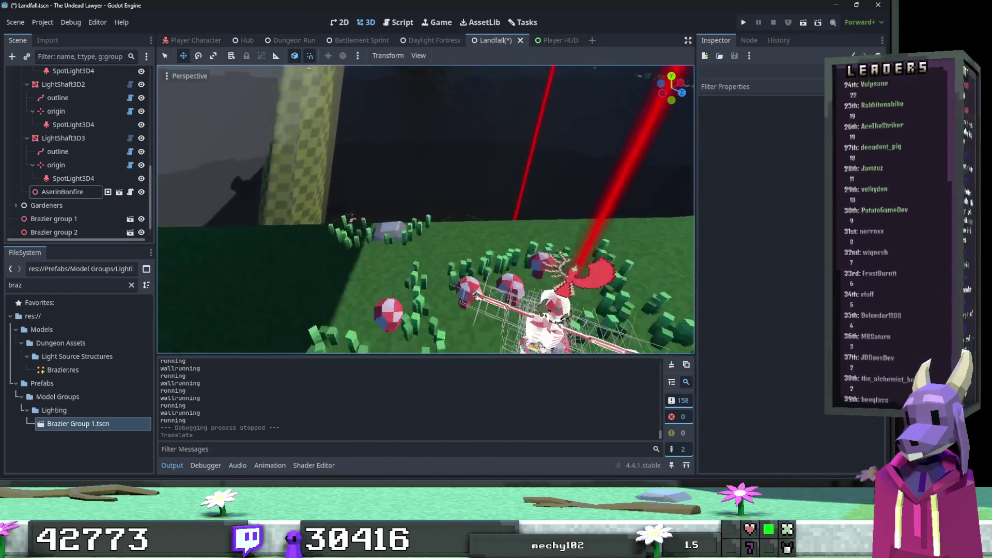
key("s")
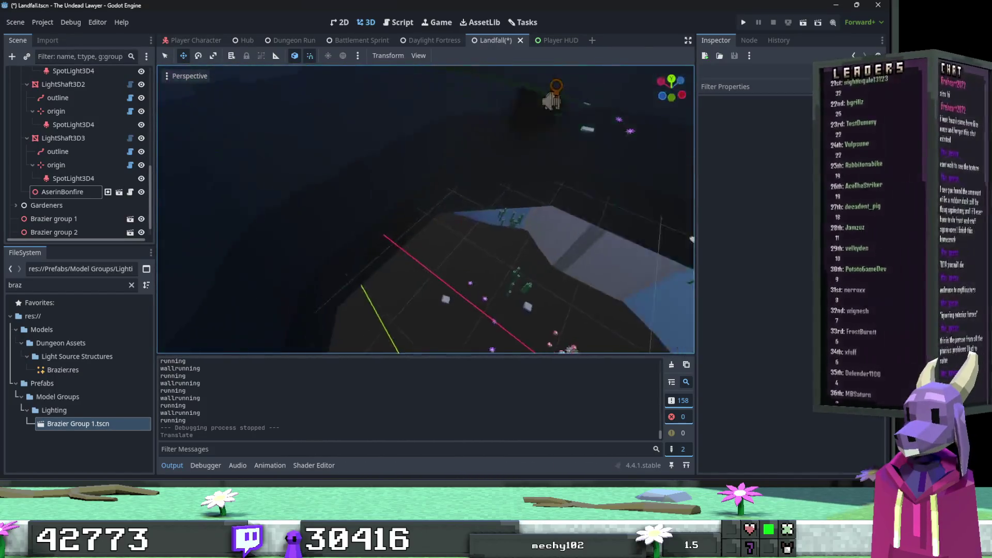
key("w")
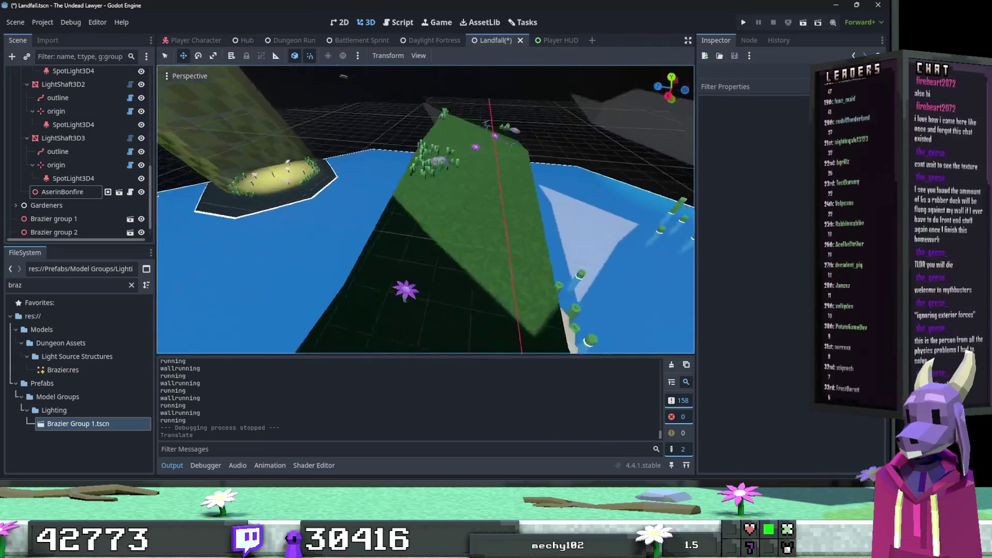
key("s")
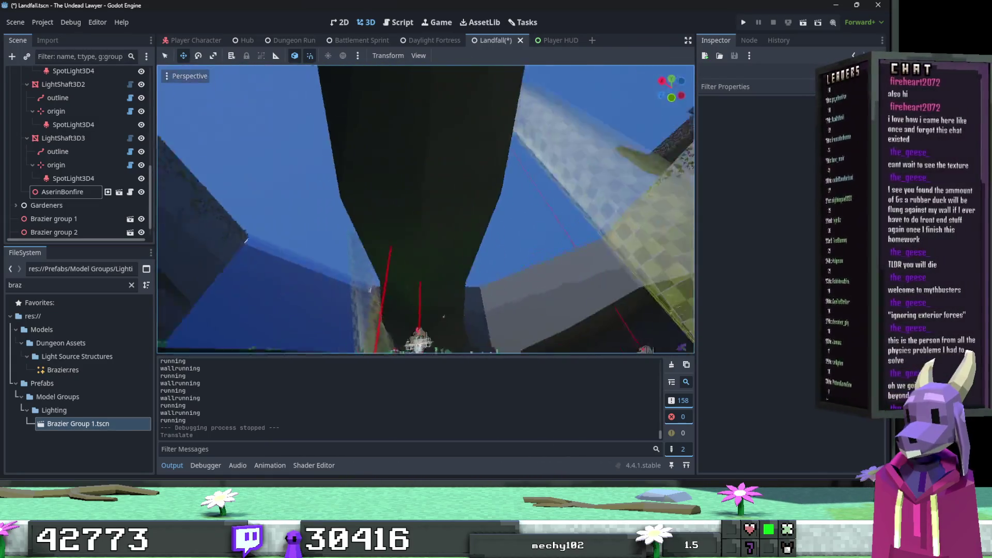
key("w")
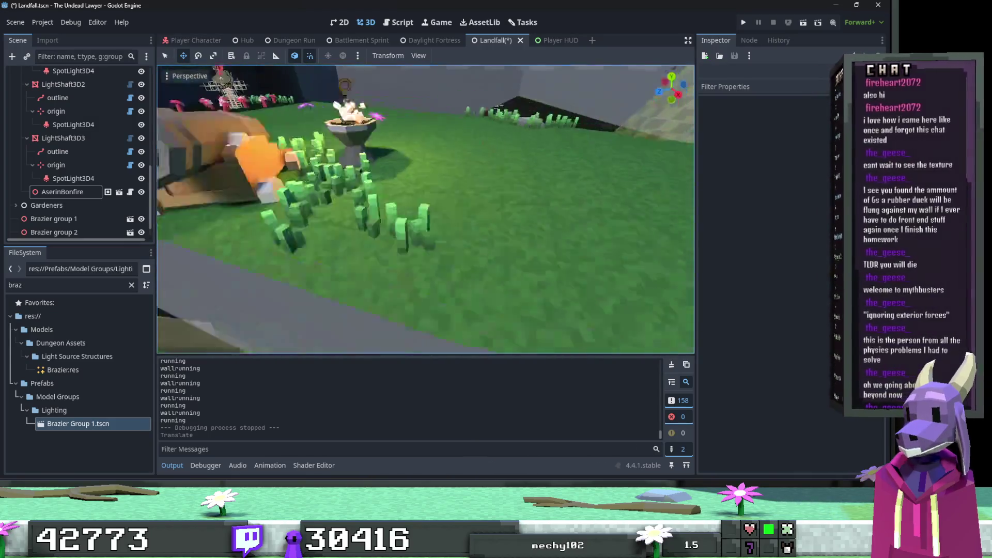
key("w")
left_click(352, 286)
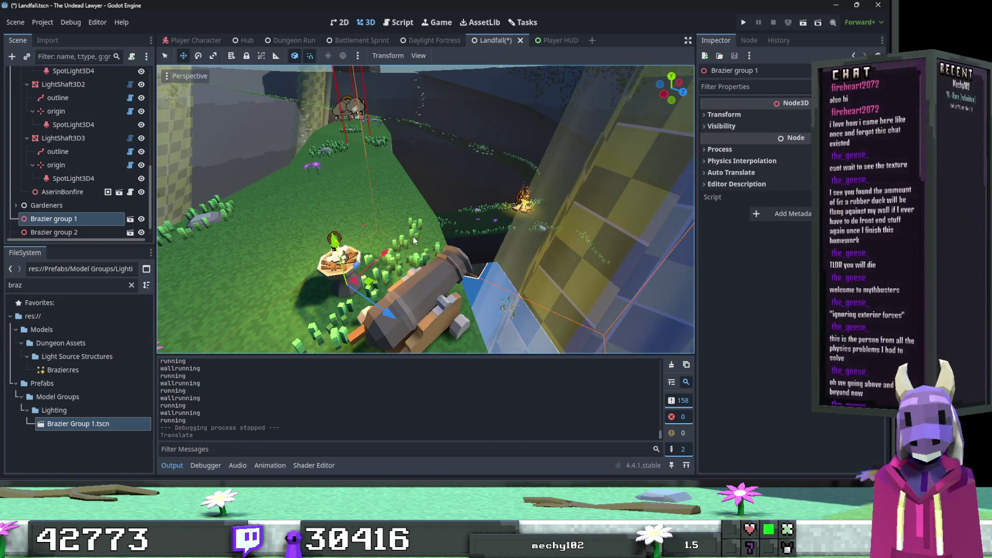
Duplicate Brazier group 1 into Brazier group 3 and lower the copy.
key("ctrl+d")
key("s")
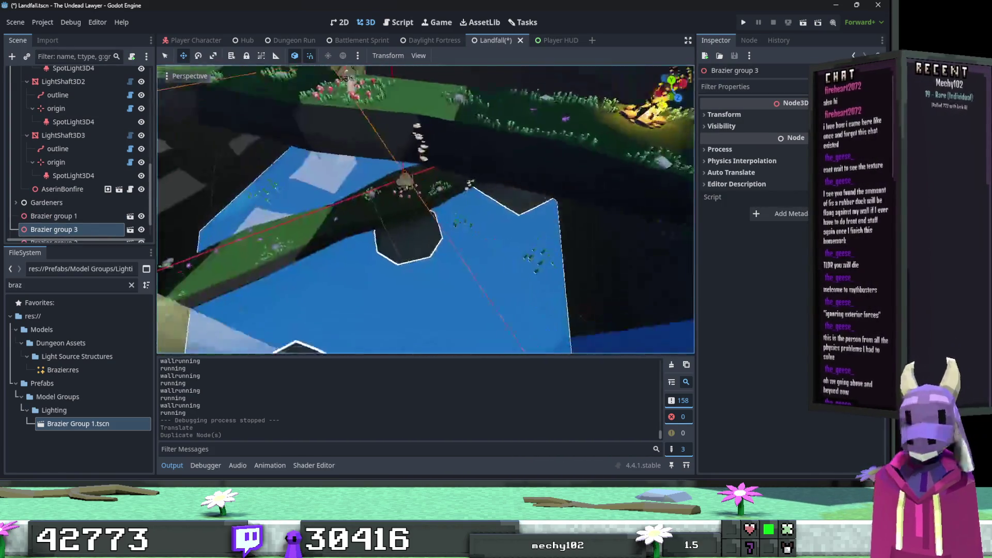
key("w")
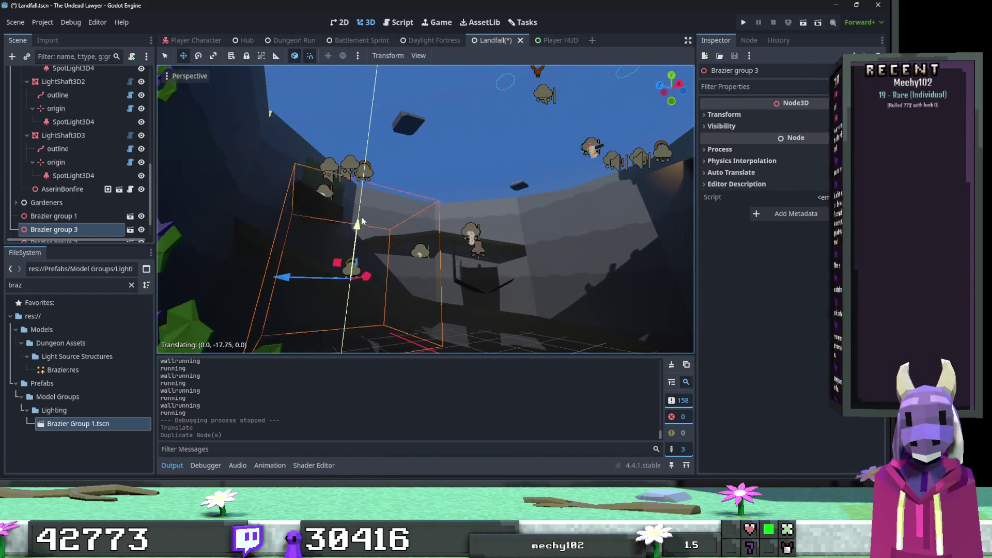
left_click_drag(362, 221, 352, 286)
key("w")
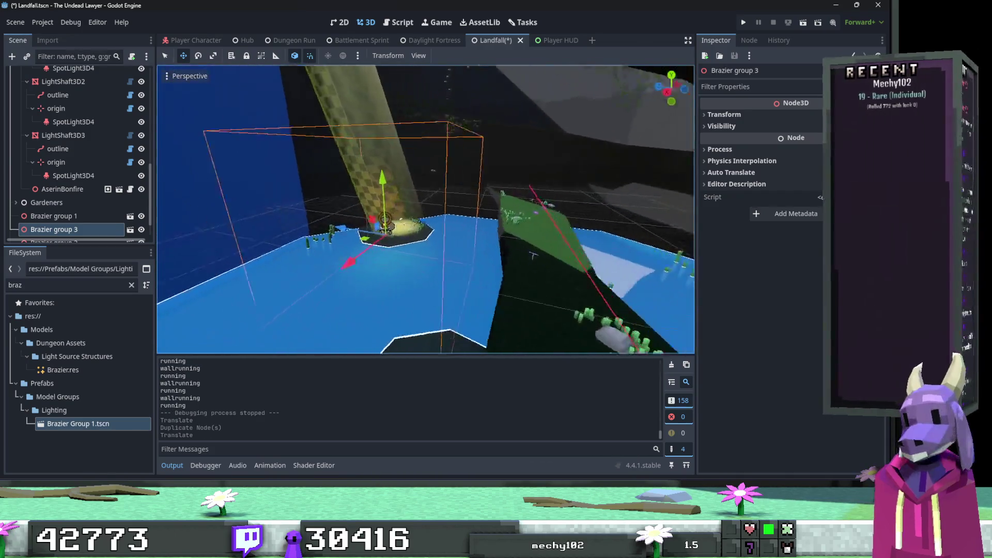
key("w")
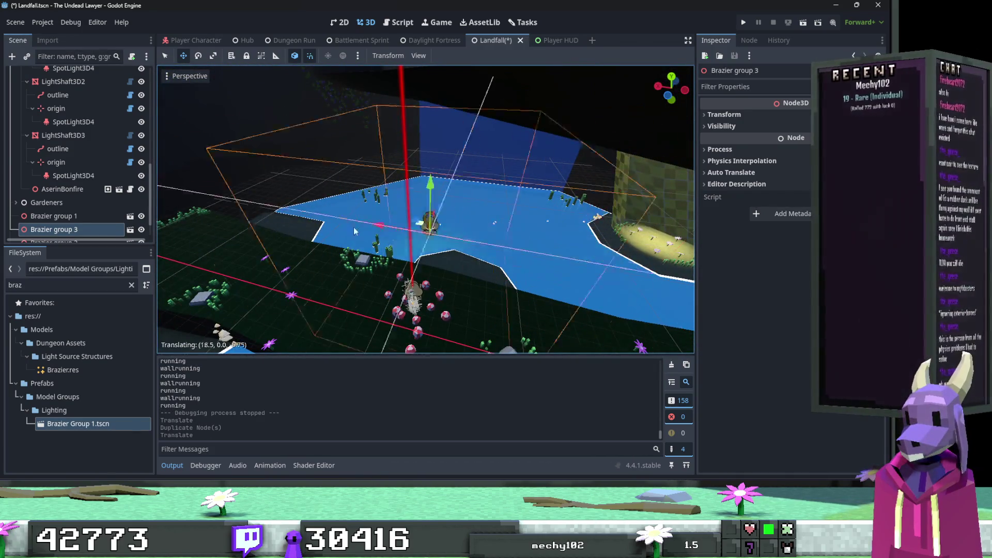
key("s")
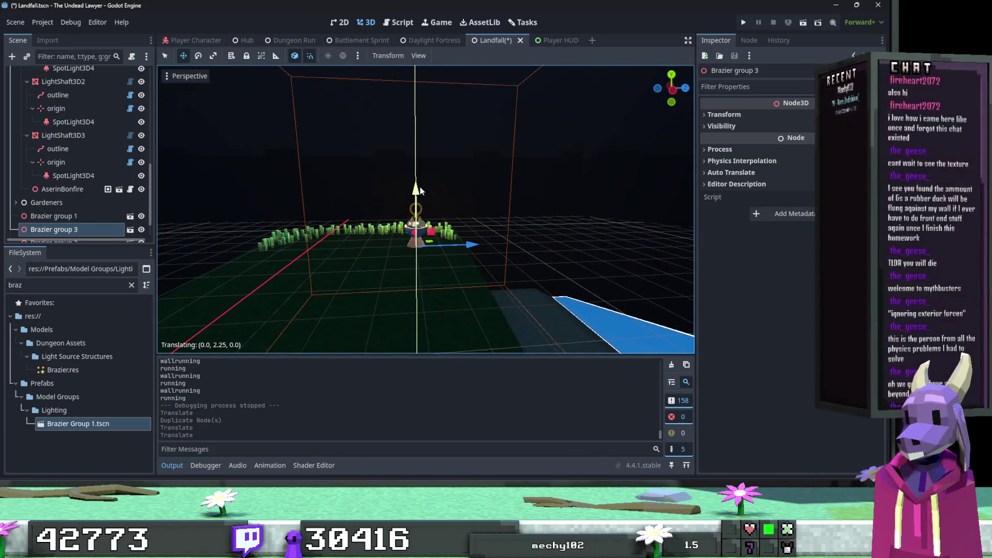
key("w")
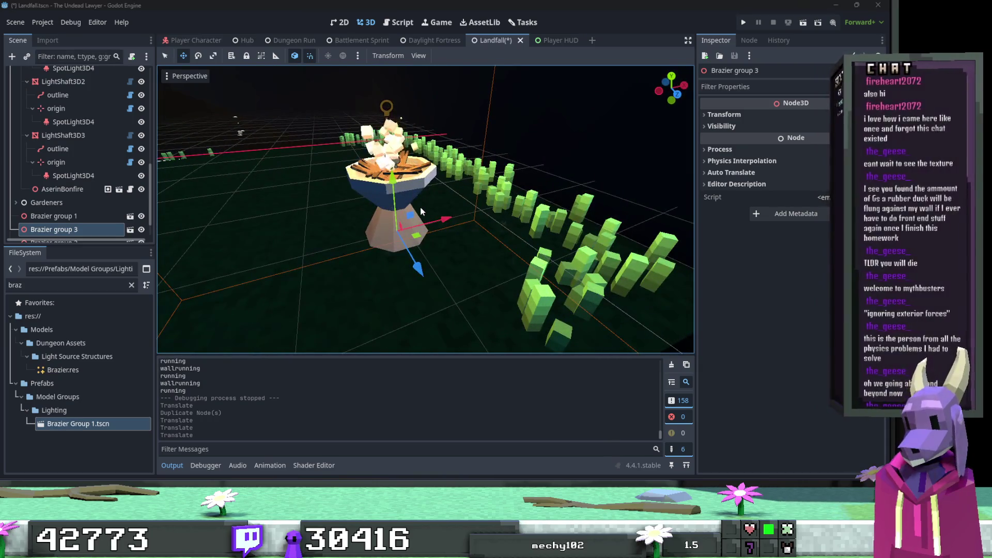
Slide Brazier group 3 into place beside the grass row.
key("Page_Down")
left_click(420, 259)
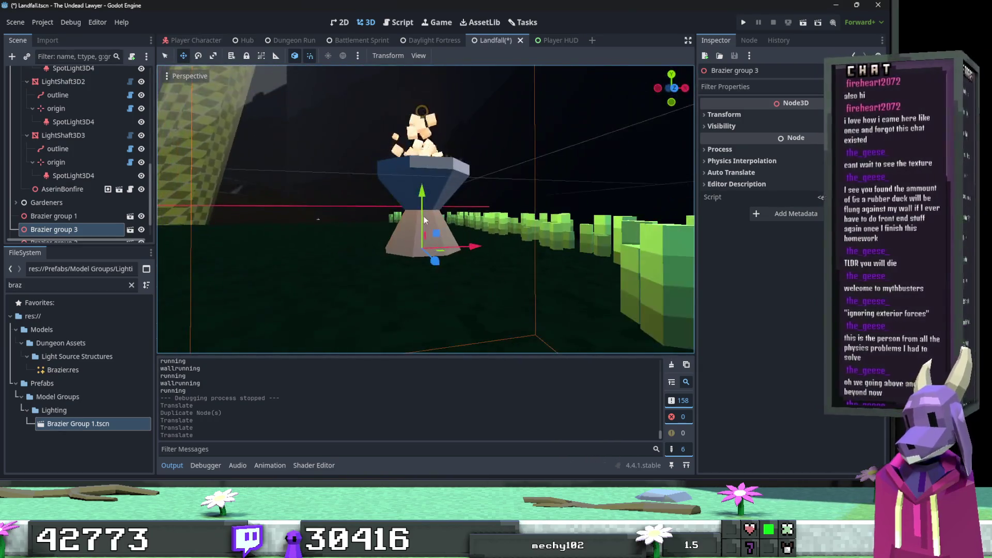
left_click_drag(422, 201, 414, 207)
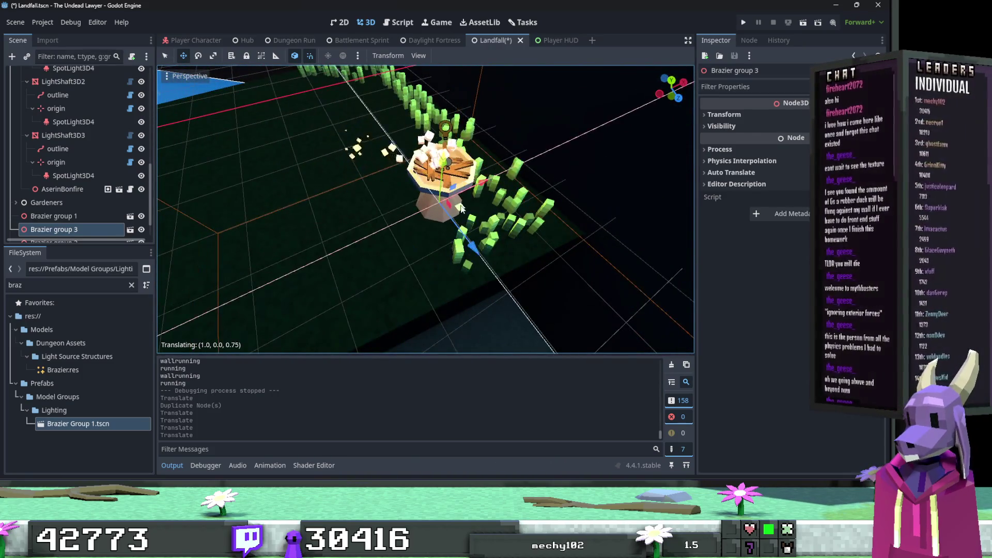
scroll(414, 207, "down", 5)
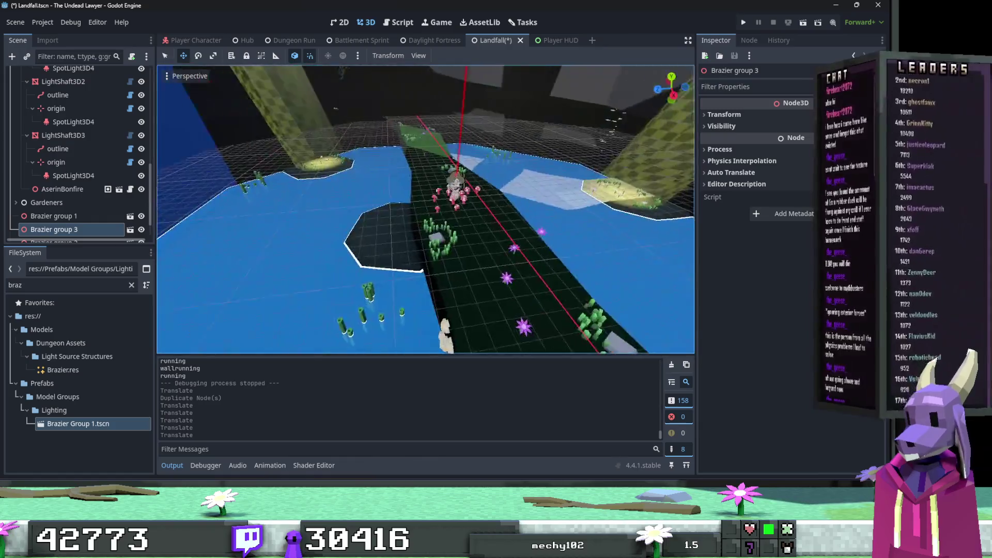
key("f")
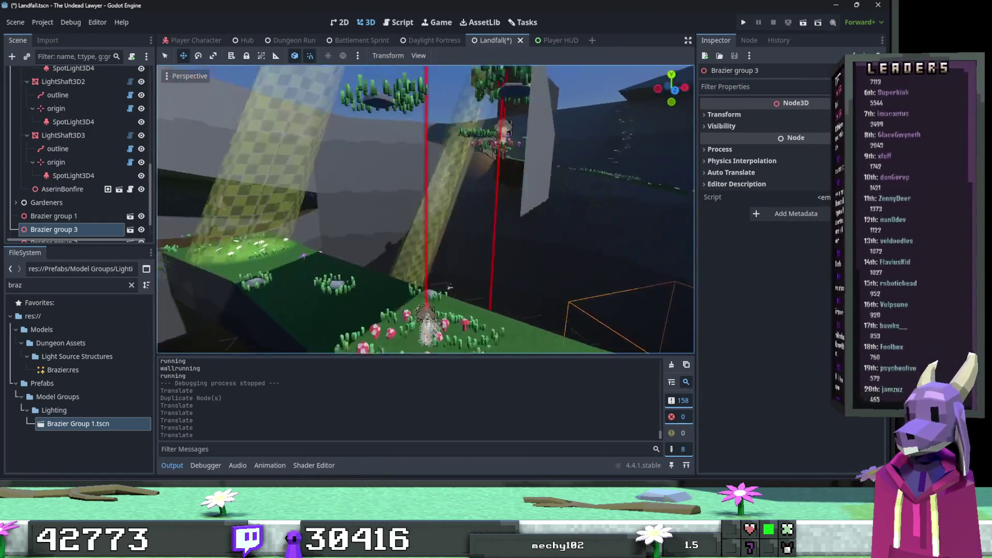
Save the Landfall scene with the selection cleared.
key("ctrl+s")
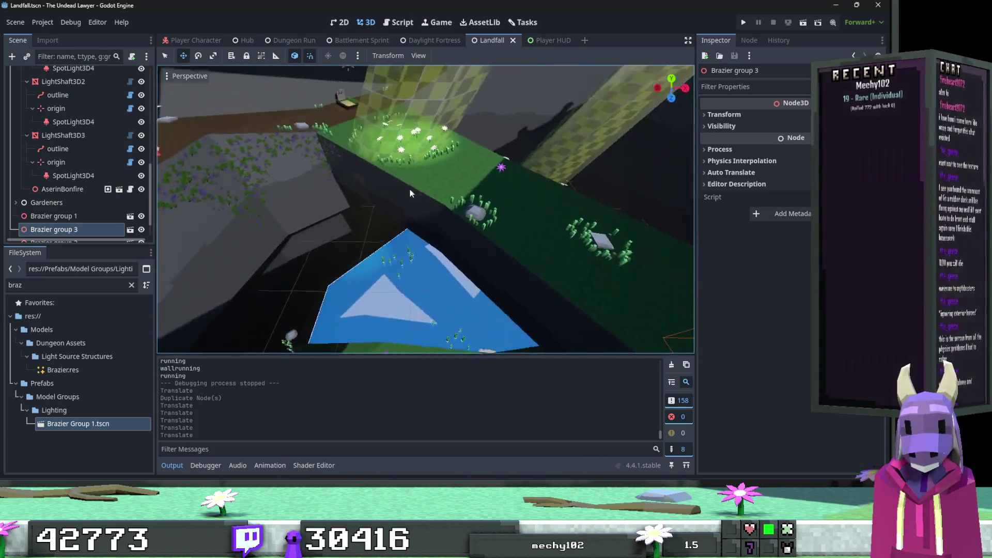
left_click(417, 187)
key("ctrl+s")
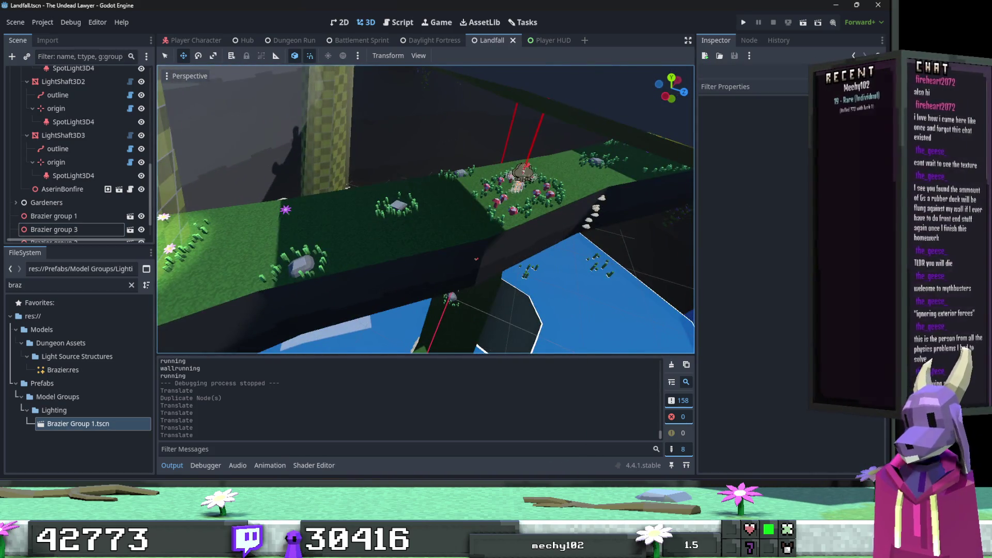
scroll(62, 175, "up", 5)
scroll(62, 174, "up", 8)
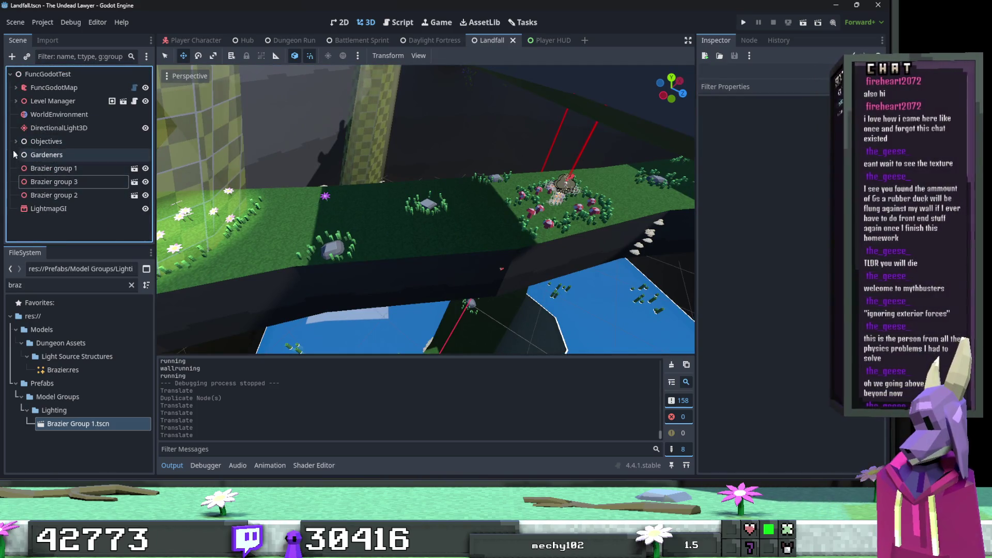
Bake the Cave Gardener under Gardeners into multimesh nodes.
left_click(16, 155)
left_click(70, 169)
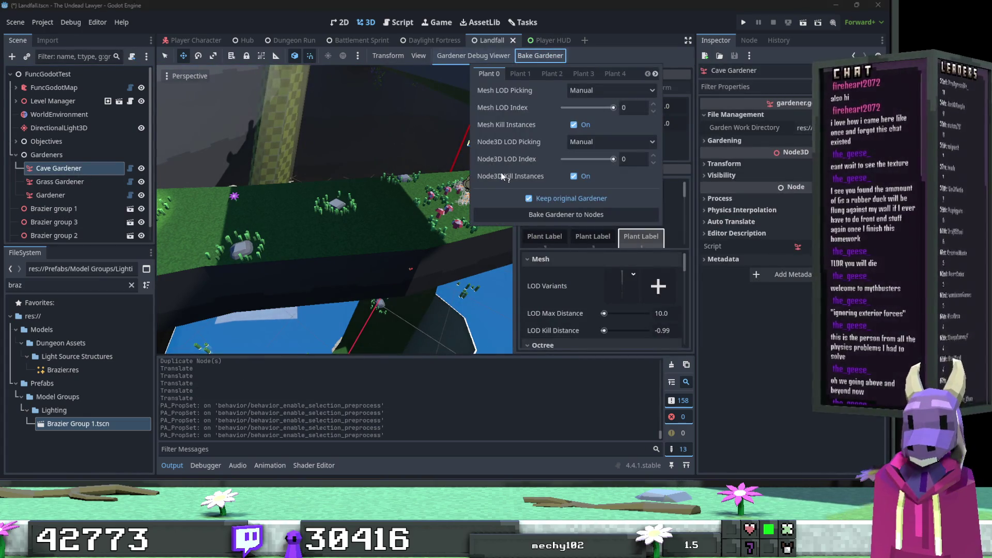
left_click(566, 215)
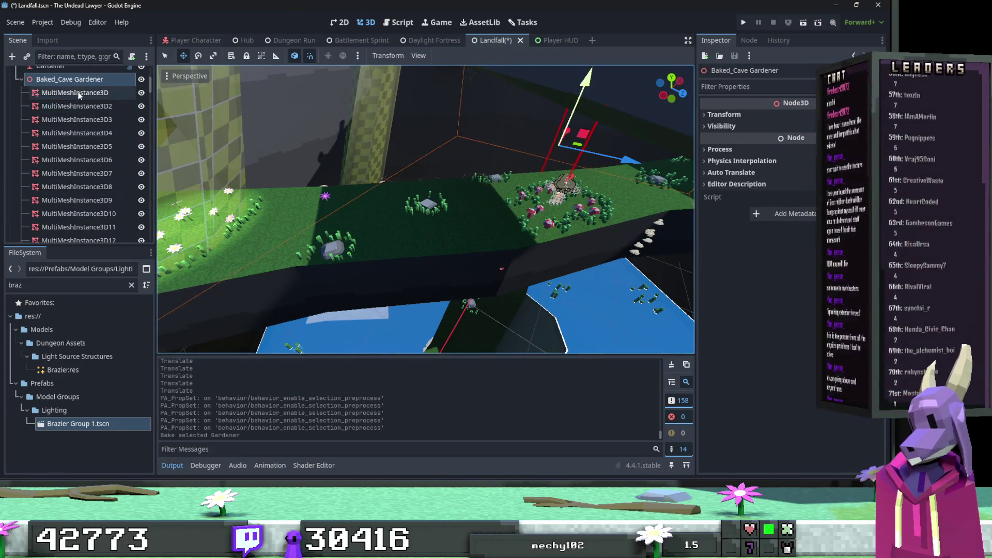
Change all 159 baked MultiMeshInstance3D nodes to the MetaMultimeshInstance type.
left_click(79, 94)
scroll(92, 132, "down", 20)
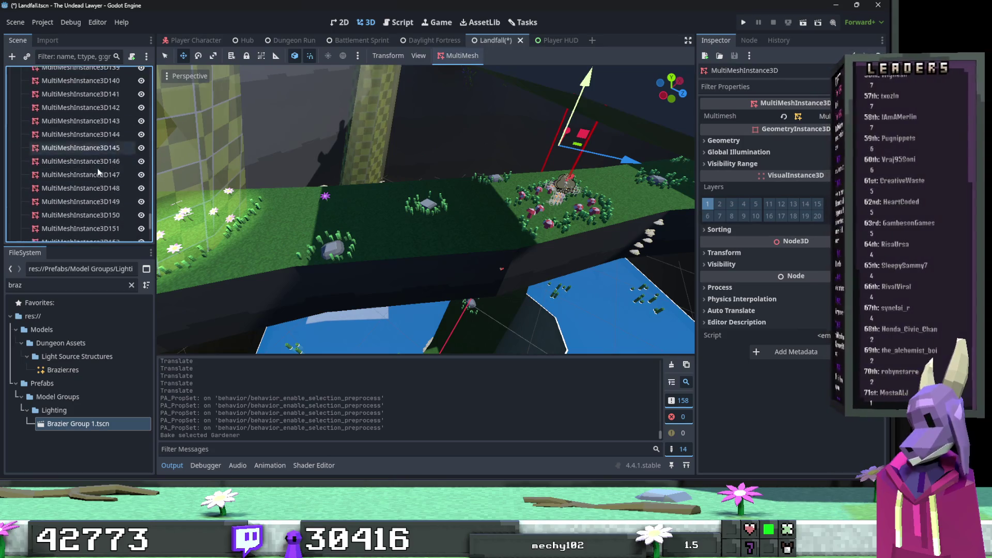
scroll(98, 172, "down", 3)
left_click(98, 181, "shift")
right_click(101, 146)
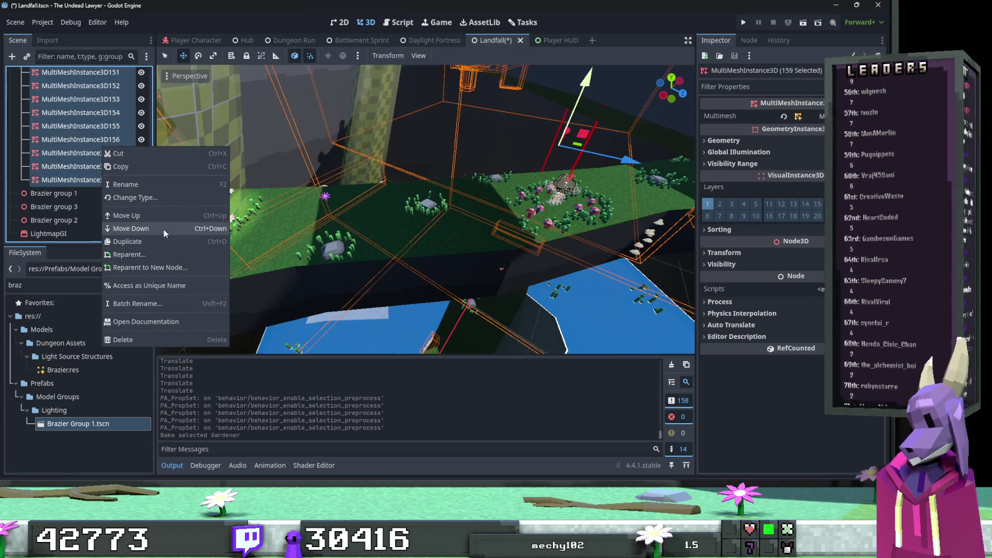
left_click(169, 198)
key("Escape")
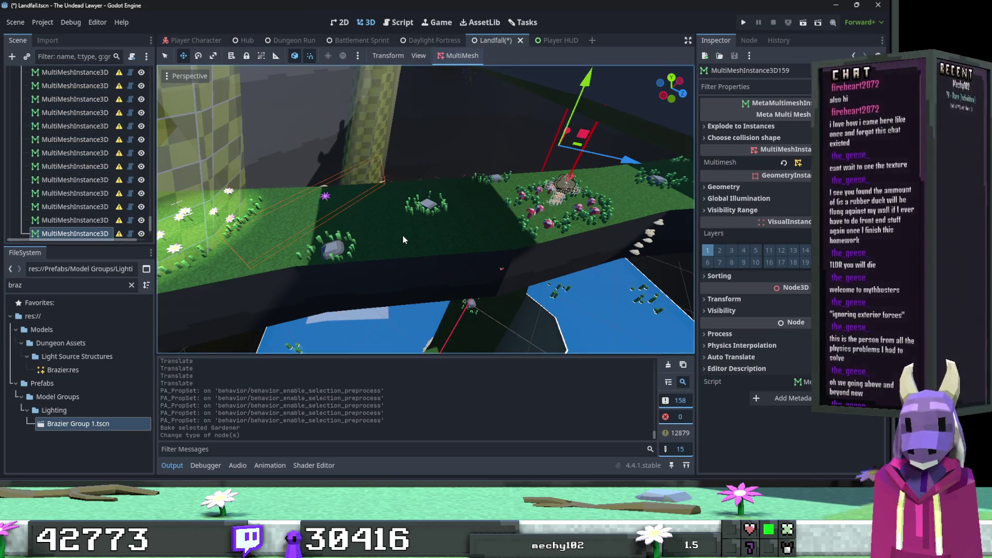
scroll(34, 189, "up", 10)
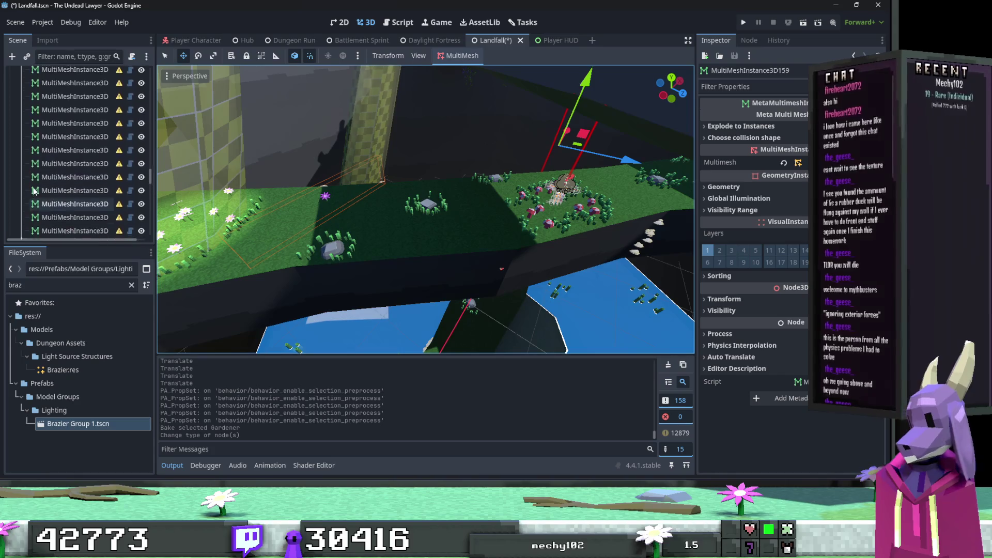
scroll(34, 189, "up", 10)
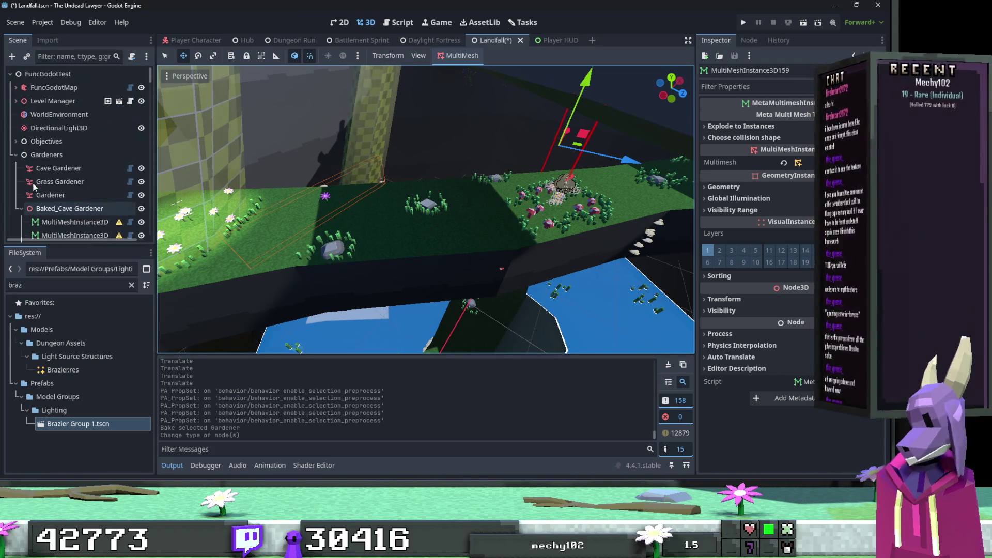
left_click(62, 208)
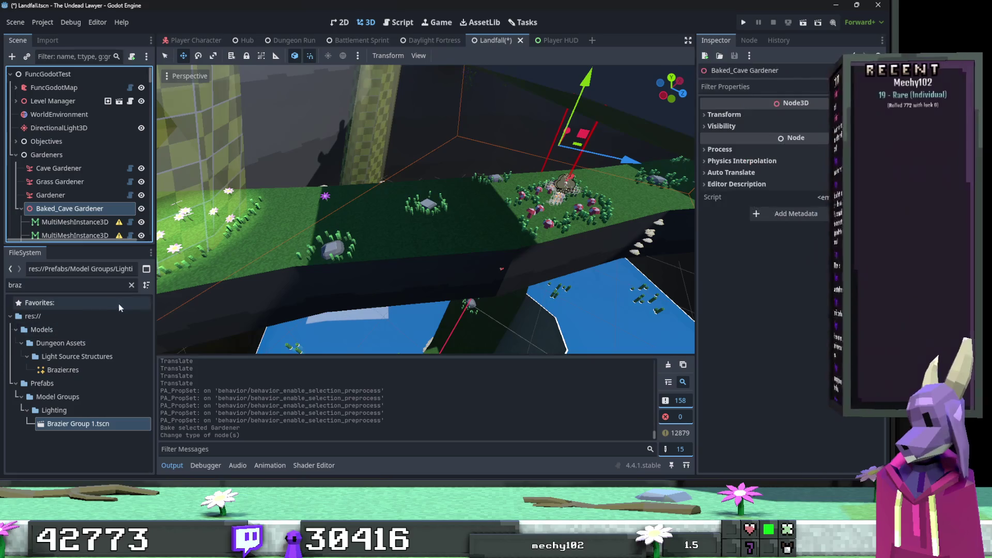
Attach Mesh Splitter.gd to Baked_Cave Gardener and enable Explode.
left_click(130, 291)
left_click(131, 285)
left_click_drag(148, 331, 146, 469)
left_click(80, 435)
left_click_drag(79, 436, 111, 198)
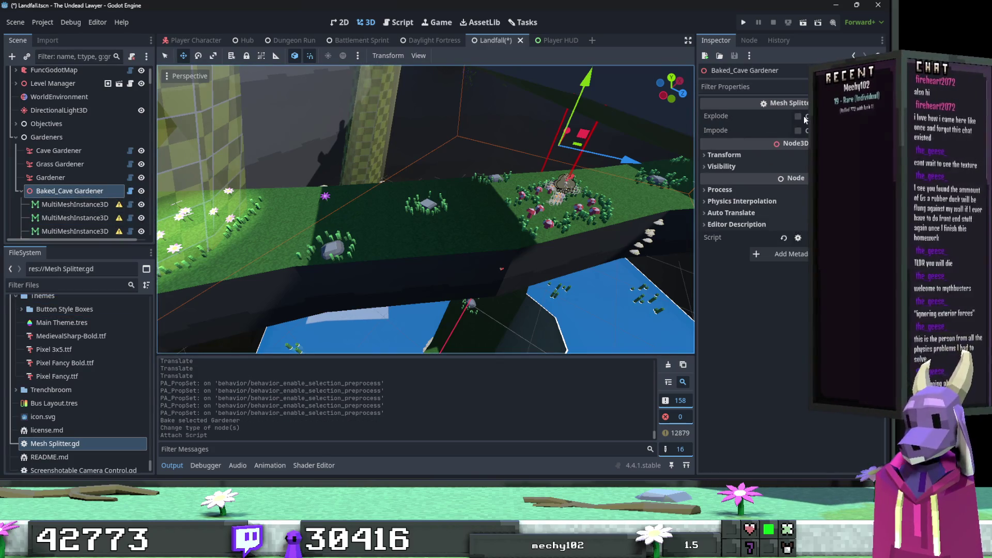
left_click(76, 197)
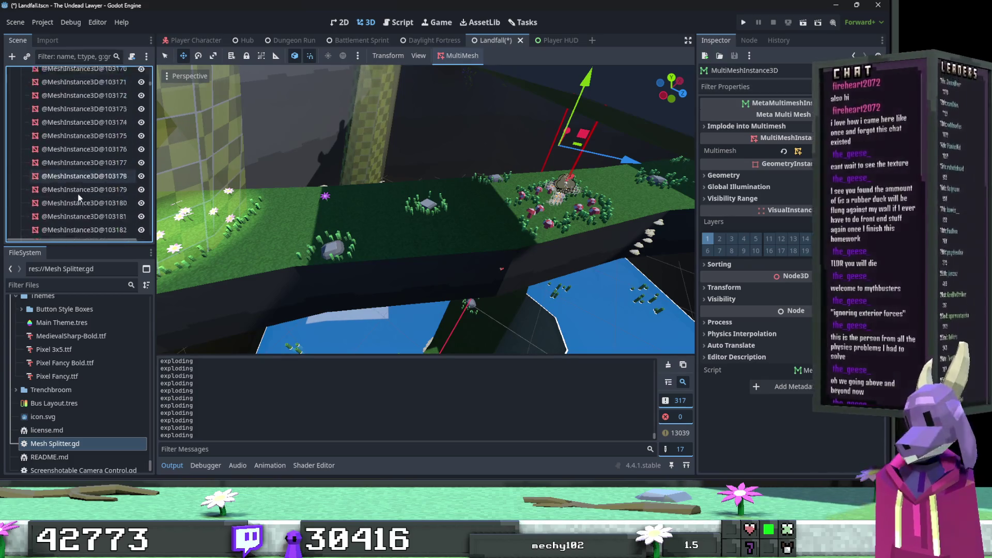
Delete the 159 original multimesh and instances nodes.
left_click(74, 157, "shift")
key("Delete")
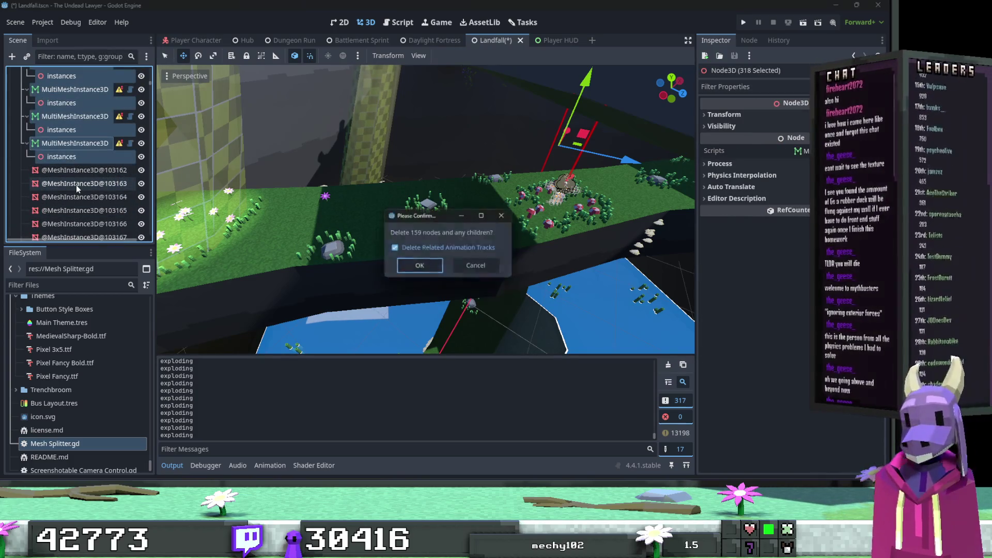
left_click(419, 267)
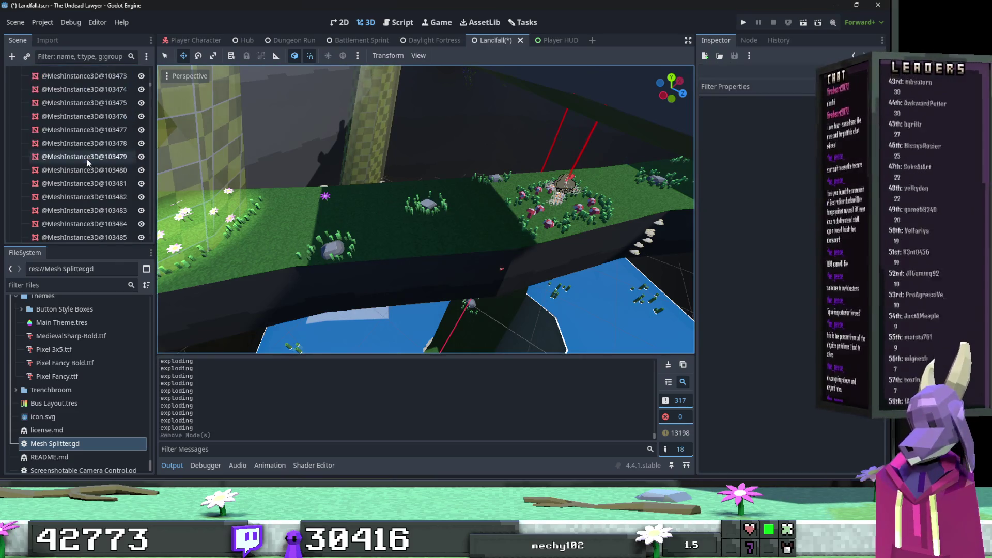
scroll(83, 156, "up", 20)
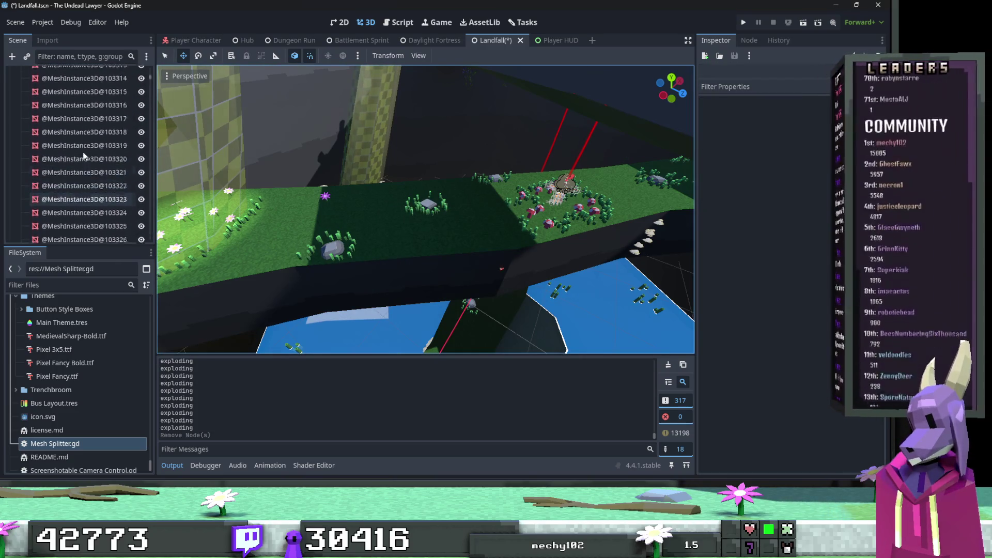
scroll(84, 156, "up", 15)
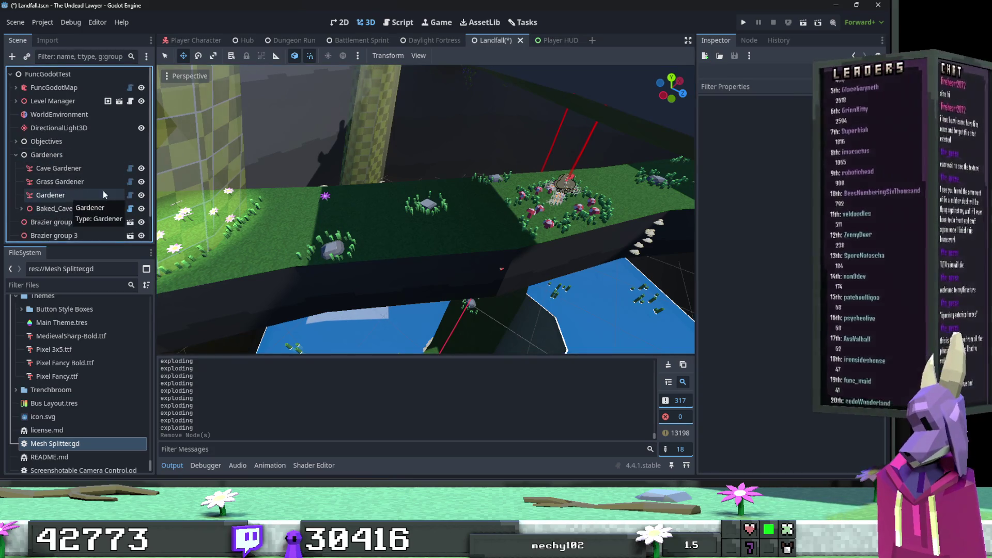
Bake the Grass Gardener to nodes and convert its 107 multimeshes to MetaMultimeshInstance3D.
left_click(89, 182)
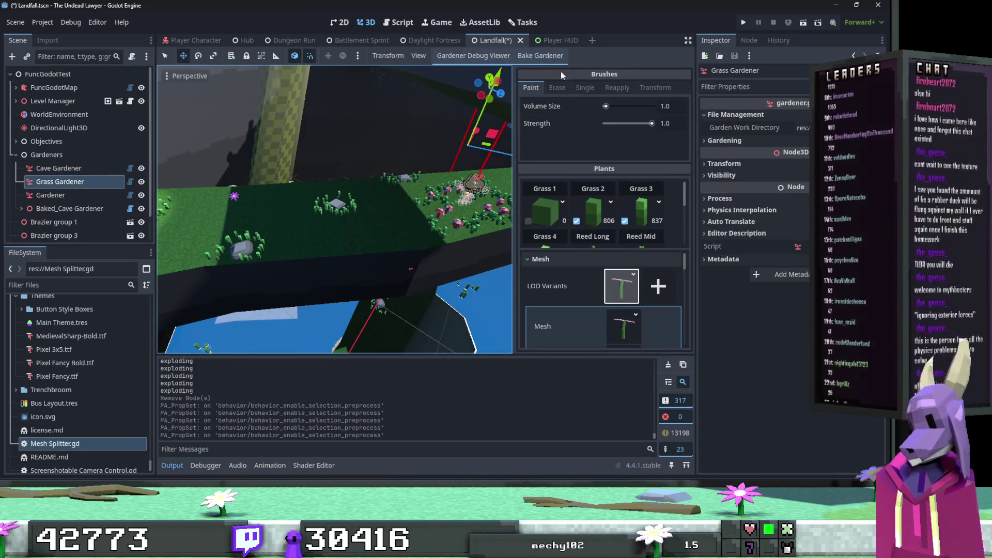
left_click(542, 56)
left_click(510, 213)
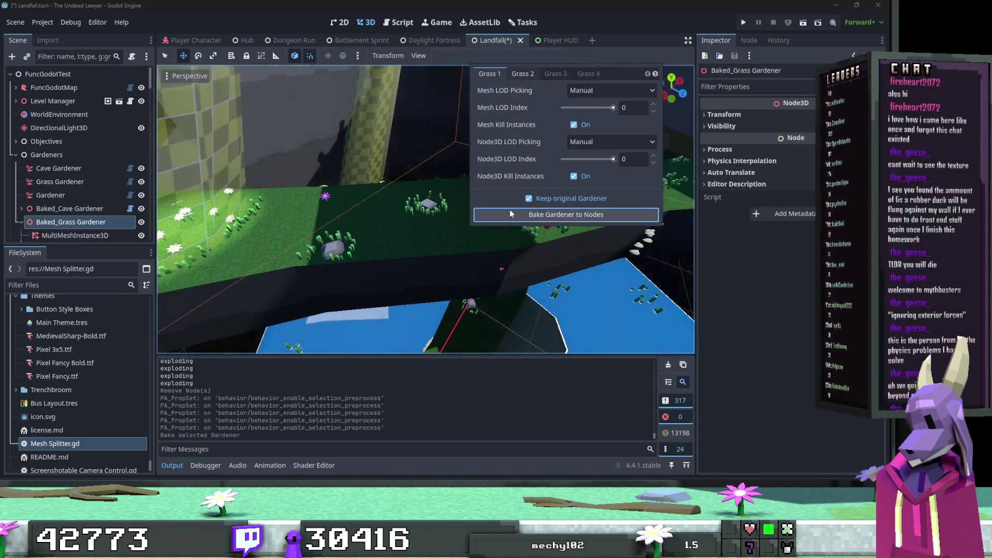
left_click(72, 223)
scroll(88, 204, "down", 10)
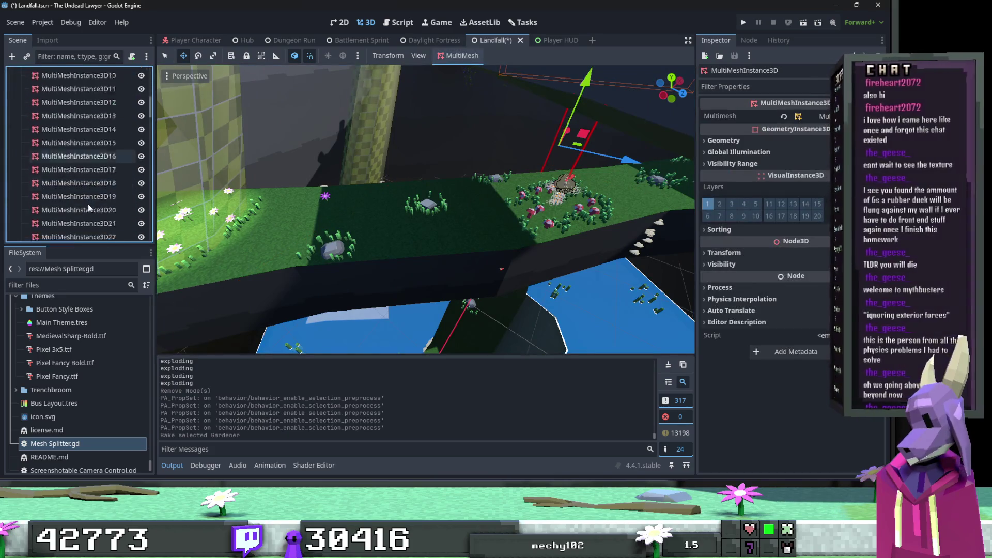
left_click(96, 179, "shift")
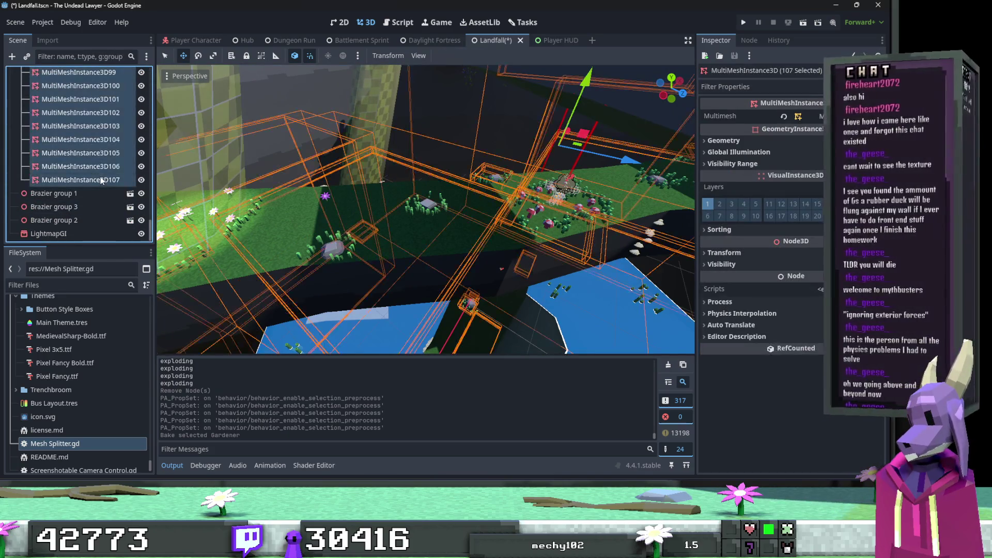
right_click(101, 178)
left_click(179, 229)
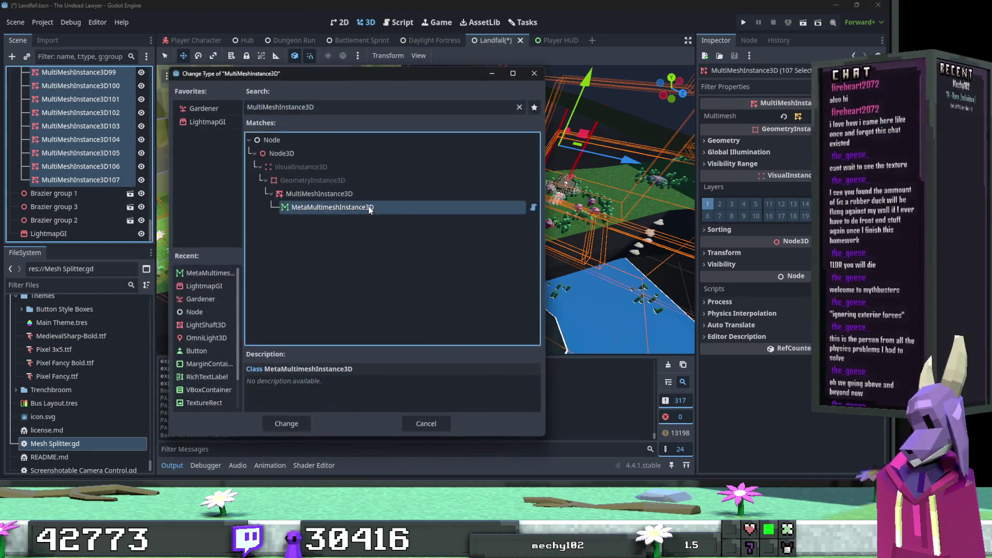
double_click(368, 206)
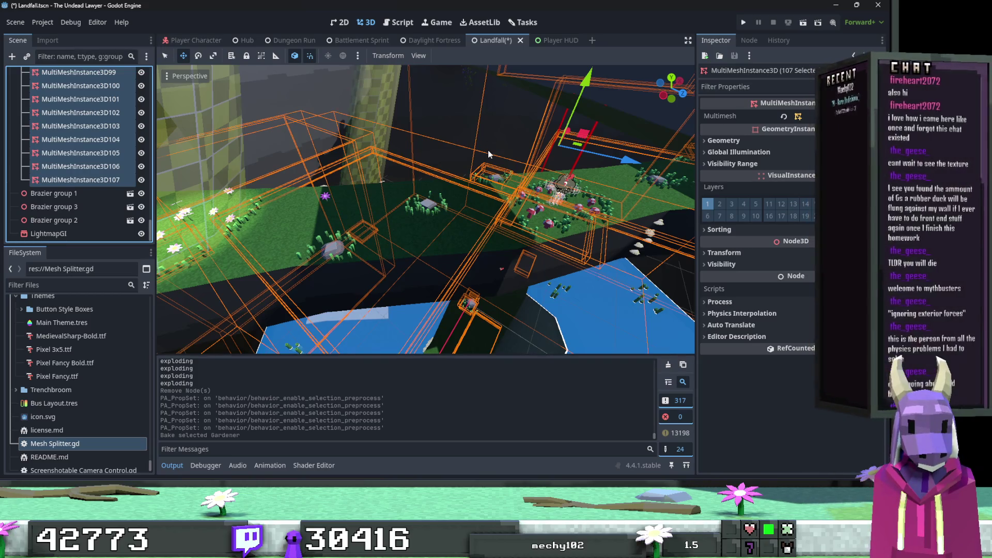
Attach Mesh Splitter.gd to Baked_Grass Gardener and enable Explode.
scroll(86, 187, "down", 2)
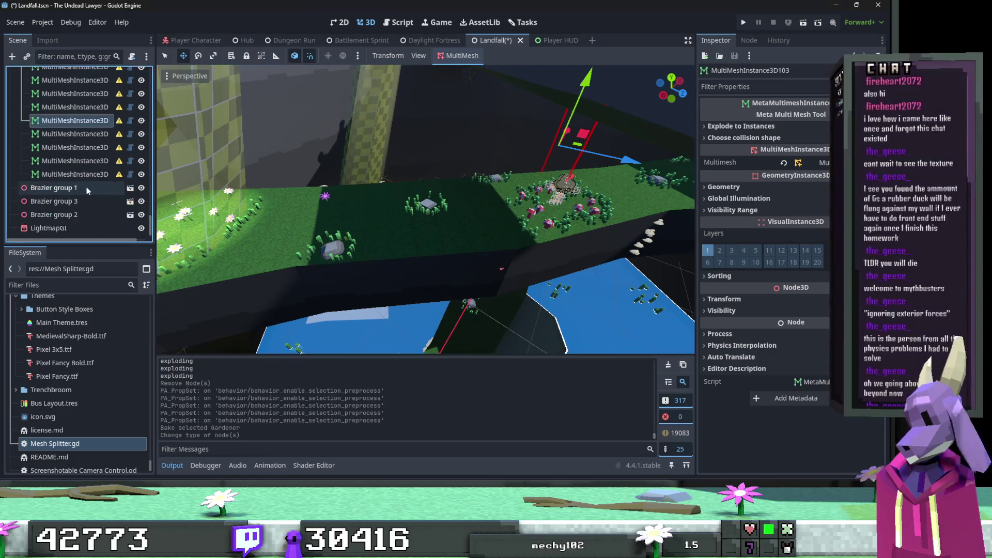
scroll(86, 178, "up", 8)
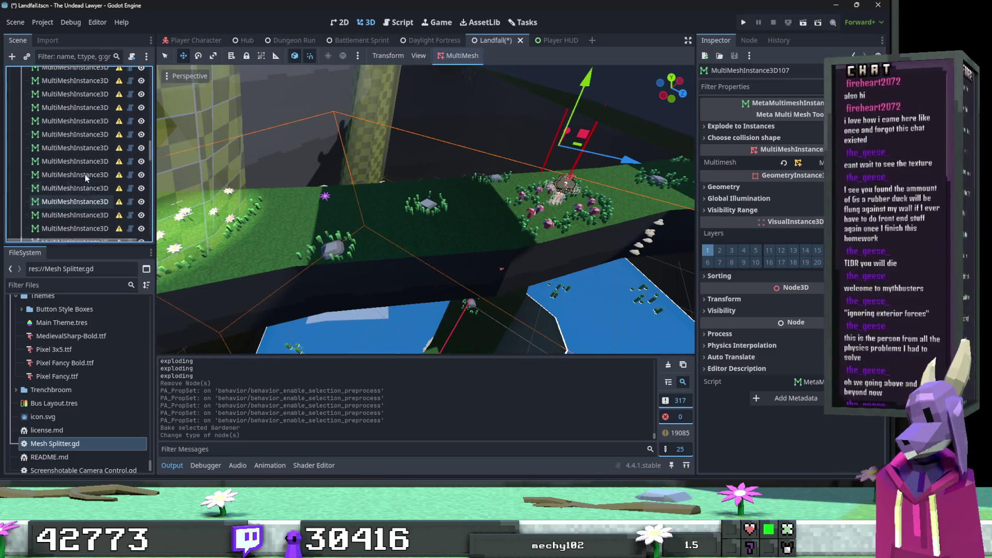
scroll(85, 175, "up", 2)
left_click(73, 222)
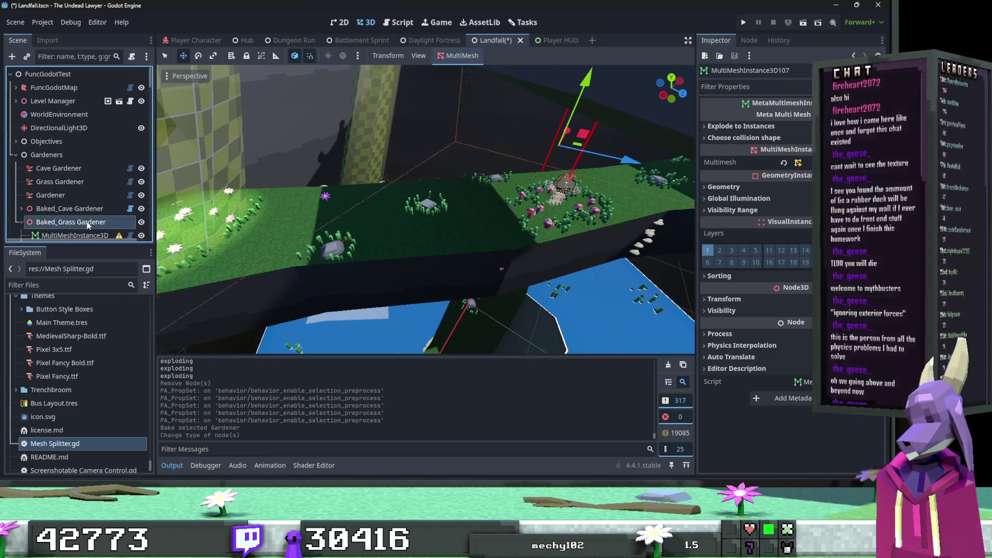
left_click_drag(73, 445, 77, 194)
left_click(798, 116)
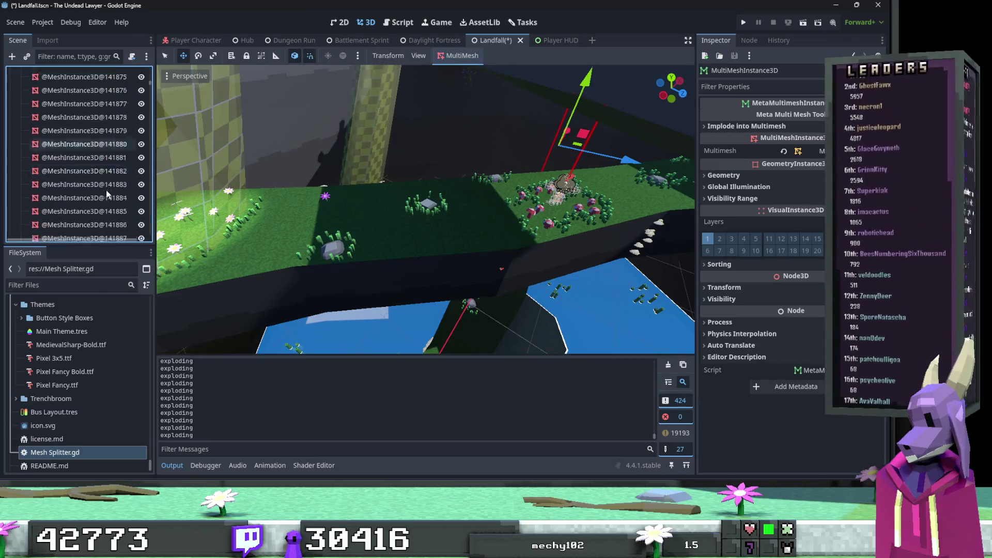
Delete the 107 original grass multimesh nodes and select the Gardener node.
scroll(106, 189, "up", 3)
left_click(91, 164, "shift")
key("Delete")
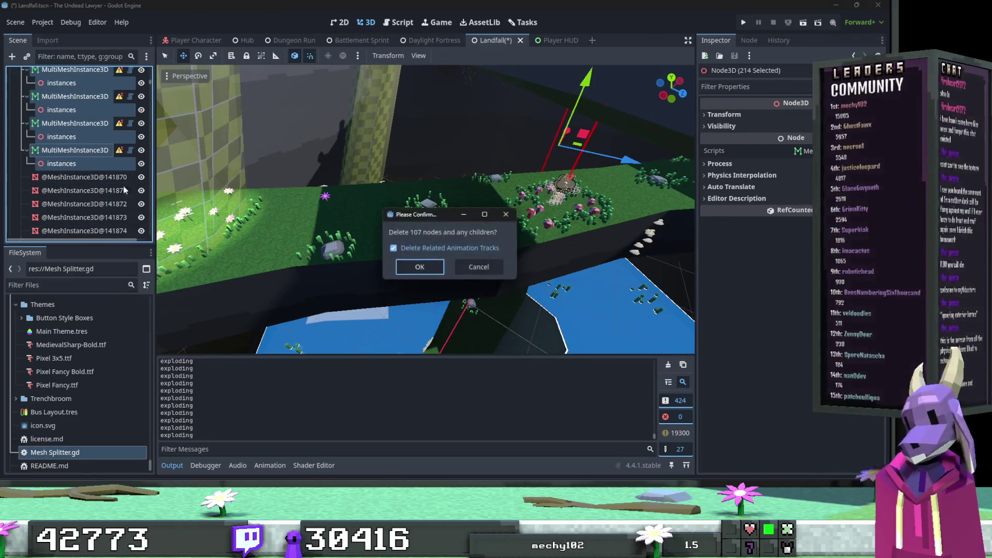
left_click(408, 265)
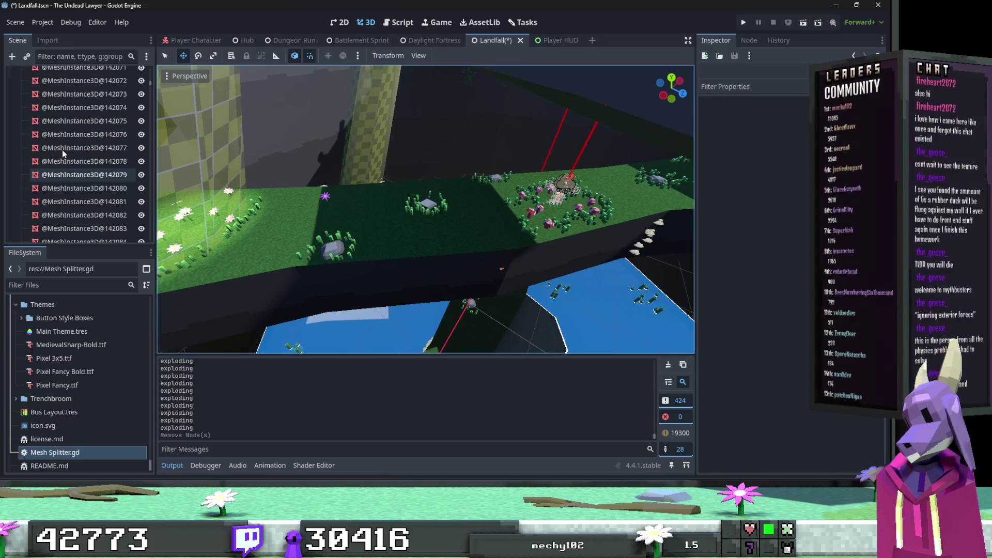
scroll(63, 129, "down", 3)
scroll(63, 129, "up", 5)
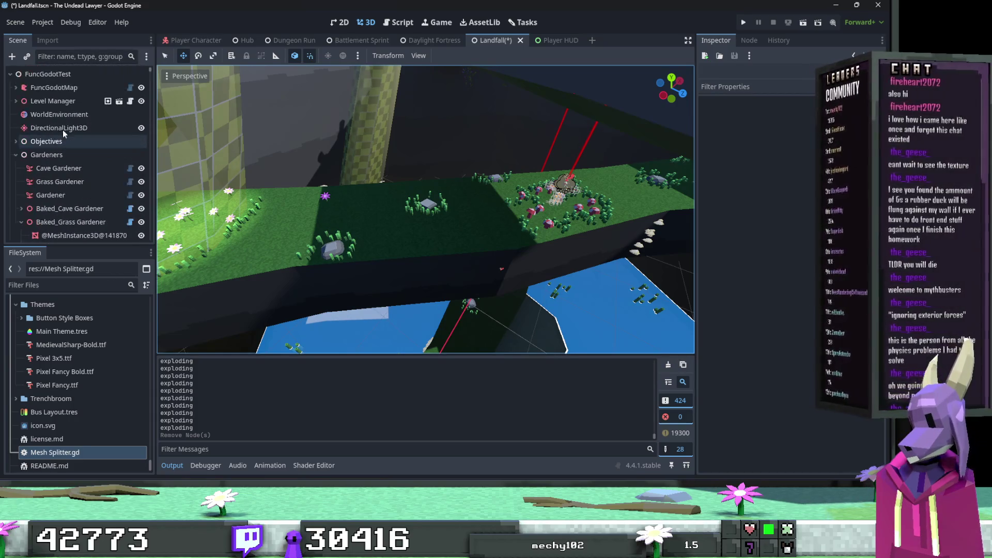
left_click(21, 227)
left_click(72, 195)
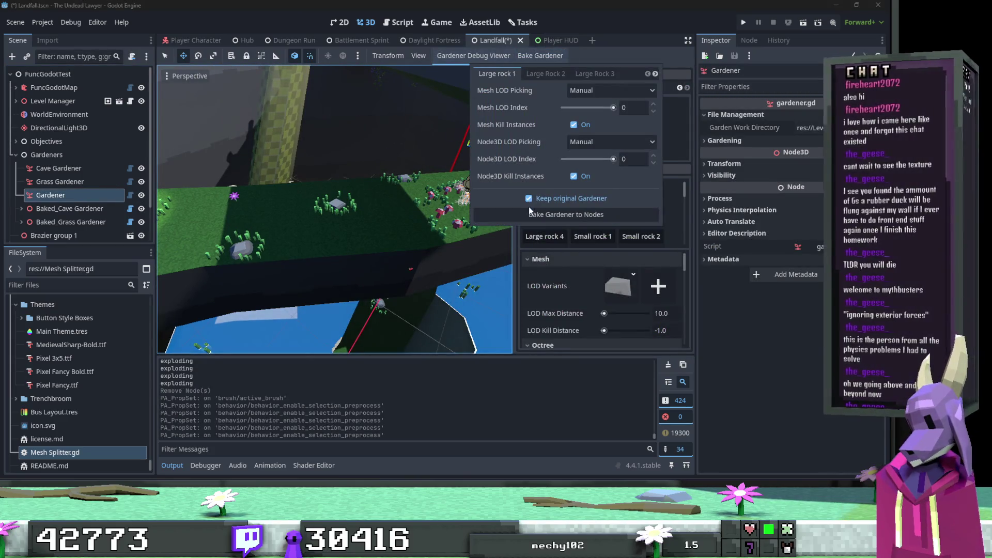
Bake the Gardener to nodes and convert its ten multimeshes to MetaMultimeshInstance3D.
left_click(530, 214)
scroll(113, 185, "up", 2)
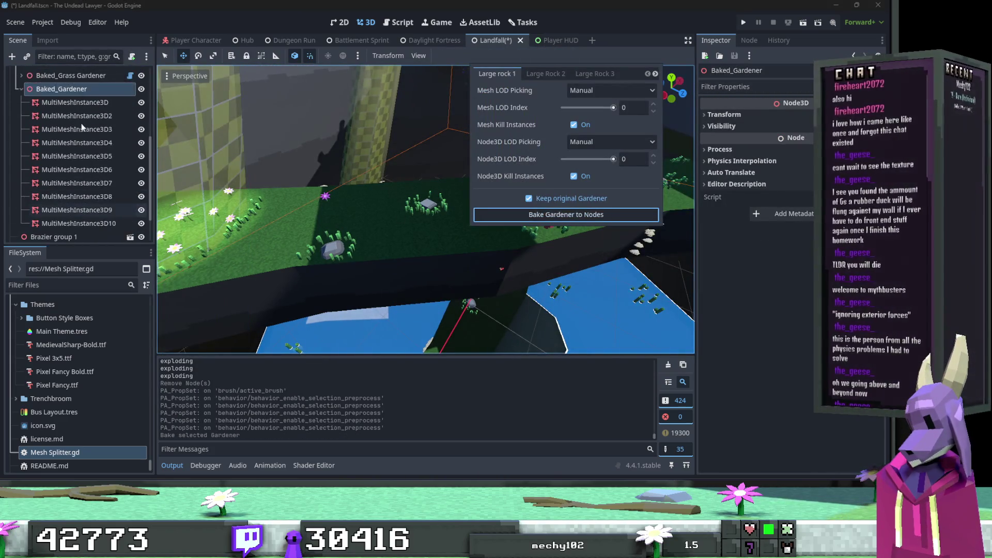
left_click(98, 222, "shift")
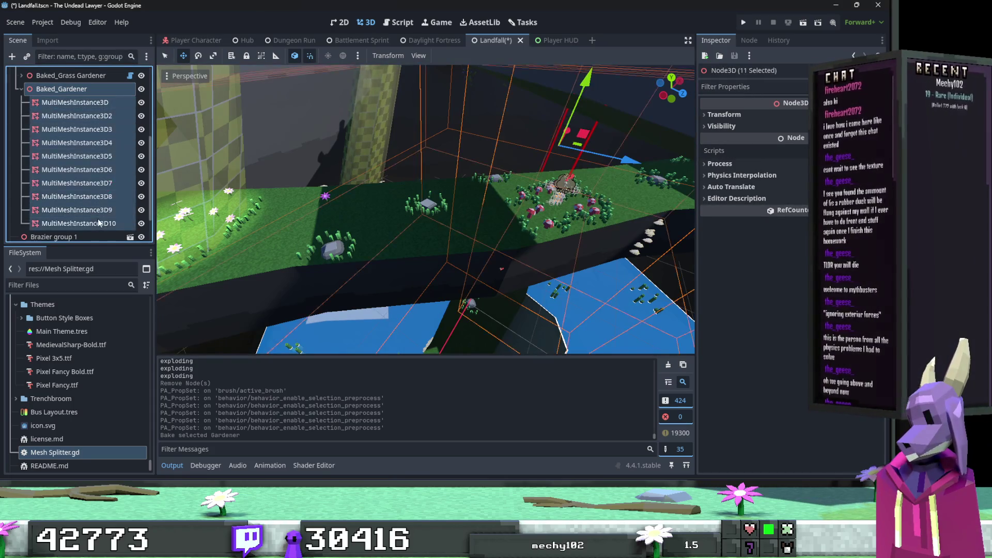
left_click(92, 94, "ctrl")
right_click(98, 111)
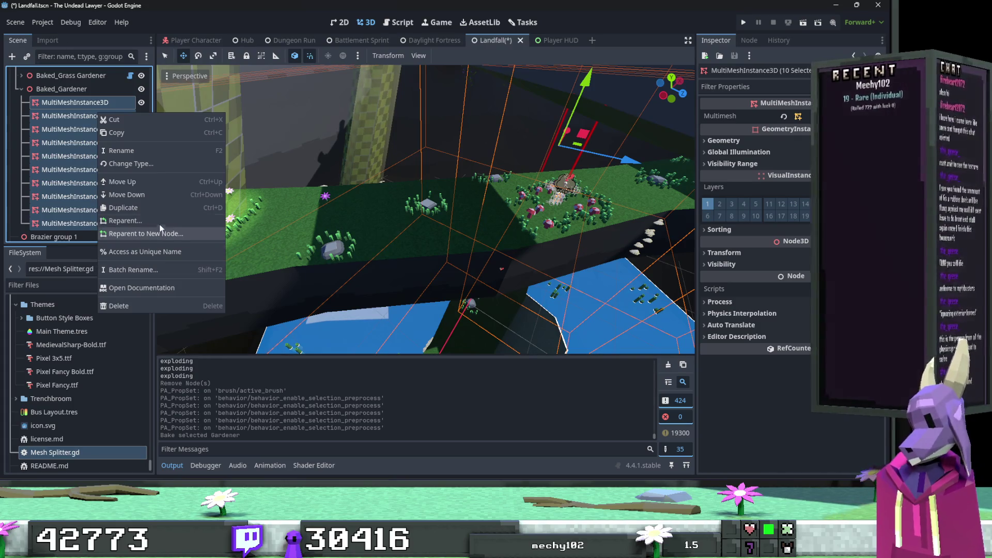
left_click(163, 164)
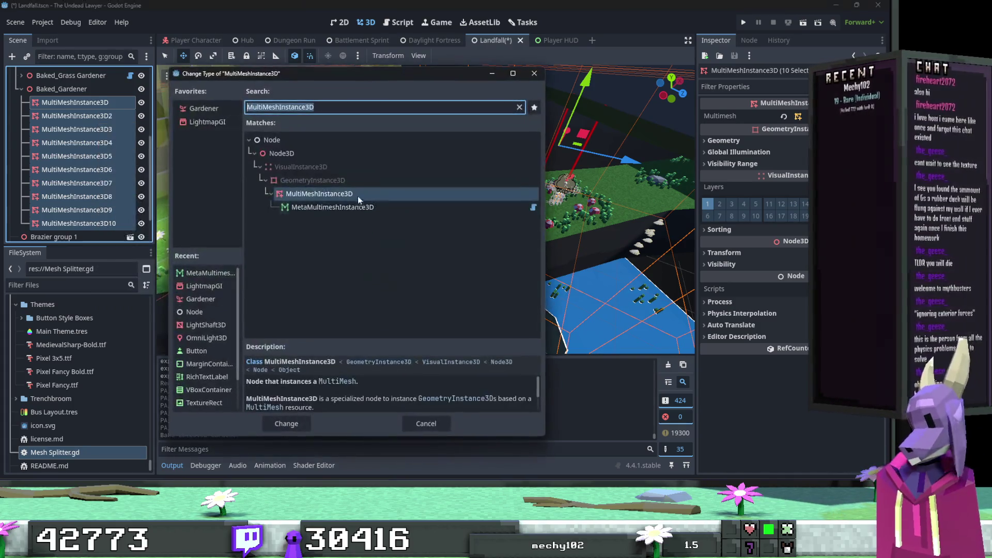
double_click(353, 207)
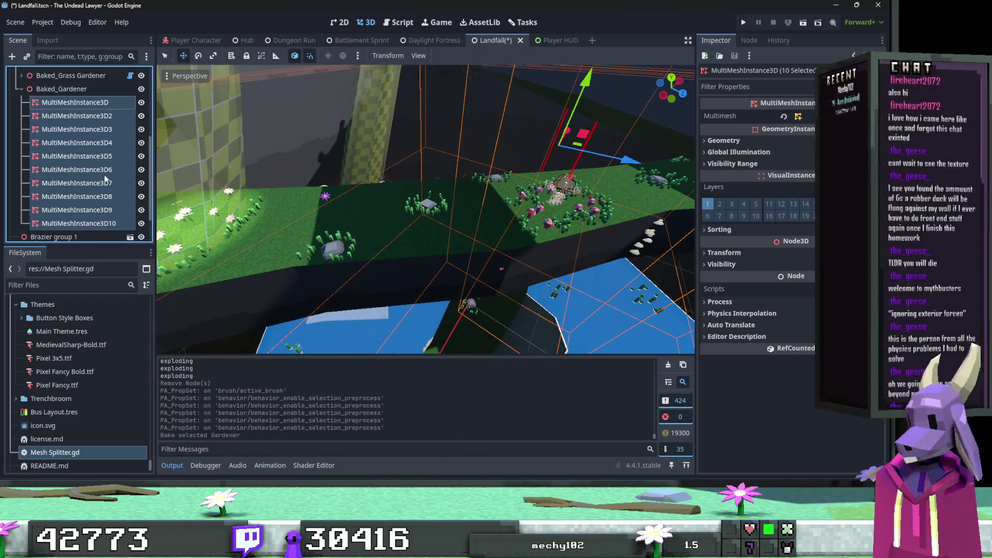
Attach Mesh Splitter.gd to Baked_Gardener, enable Explode, and delete its 10 multimesh nodes.
left_click(62, 88)
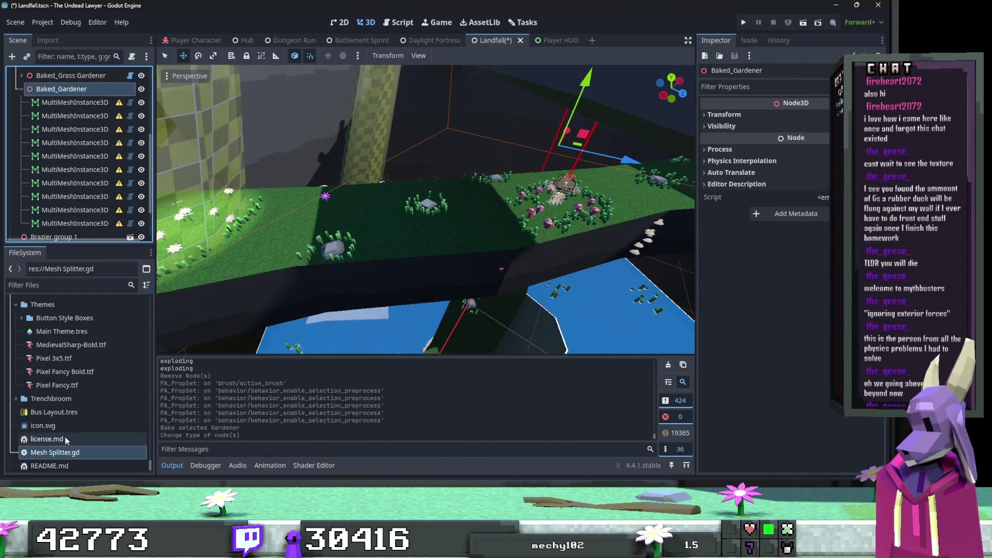
left_click_drag(68, 454, 62, 97)
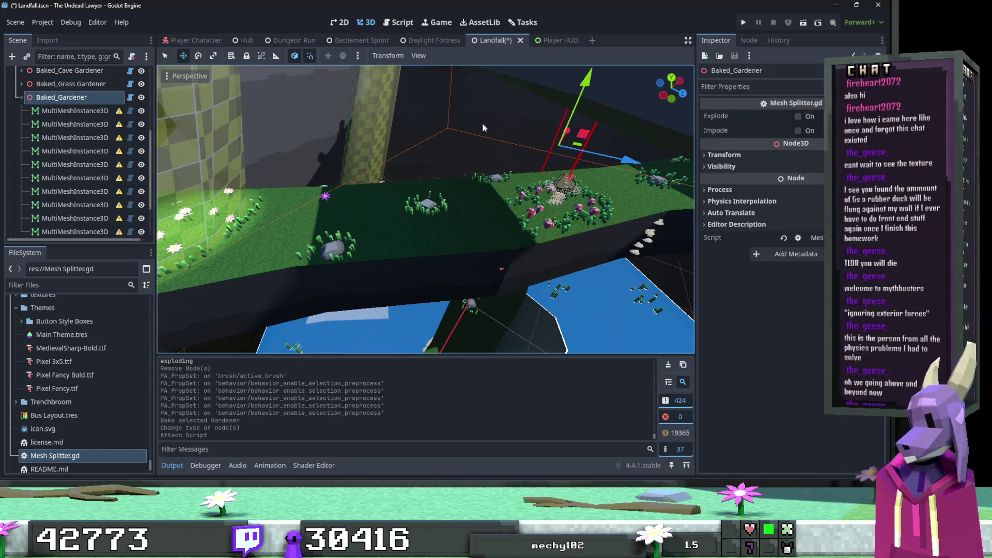
left_click(799, 117)
left_click(93, 123)
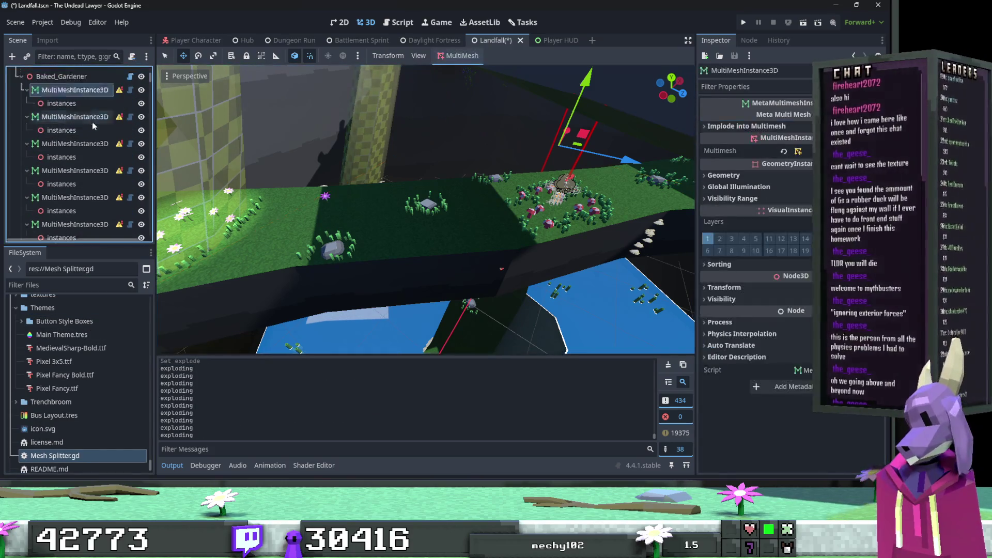
left_click(92, 156, "shift")
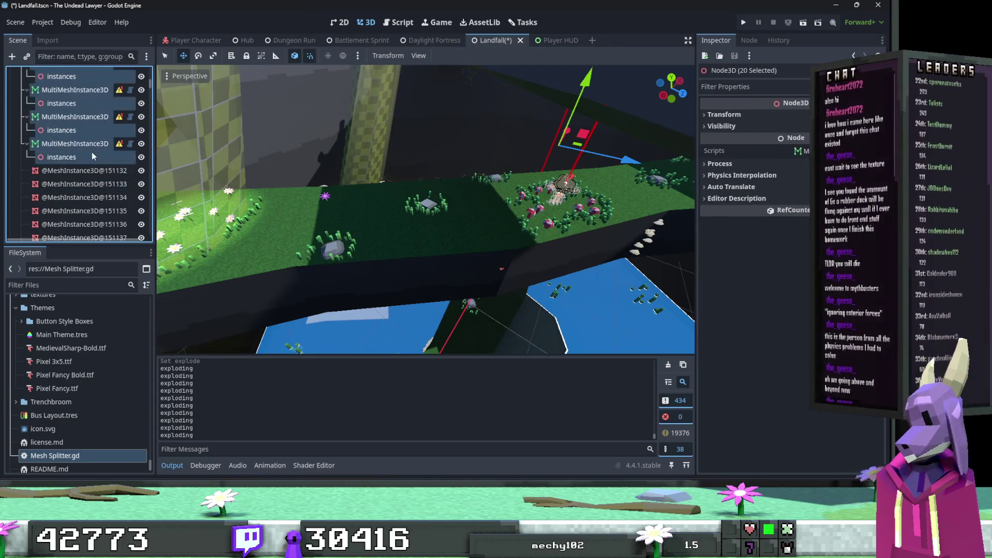
key("Delete")
key("Return")
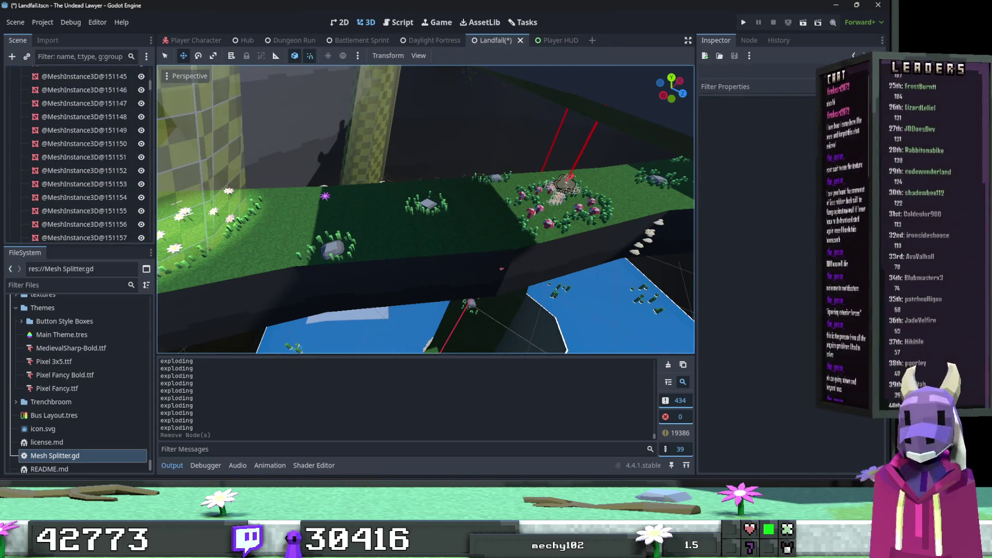
Collapse Baked_Gardener and show the WorldEnvironment's environment settings.
scroll(80, 199, "up", 10)
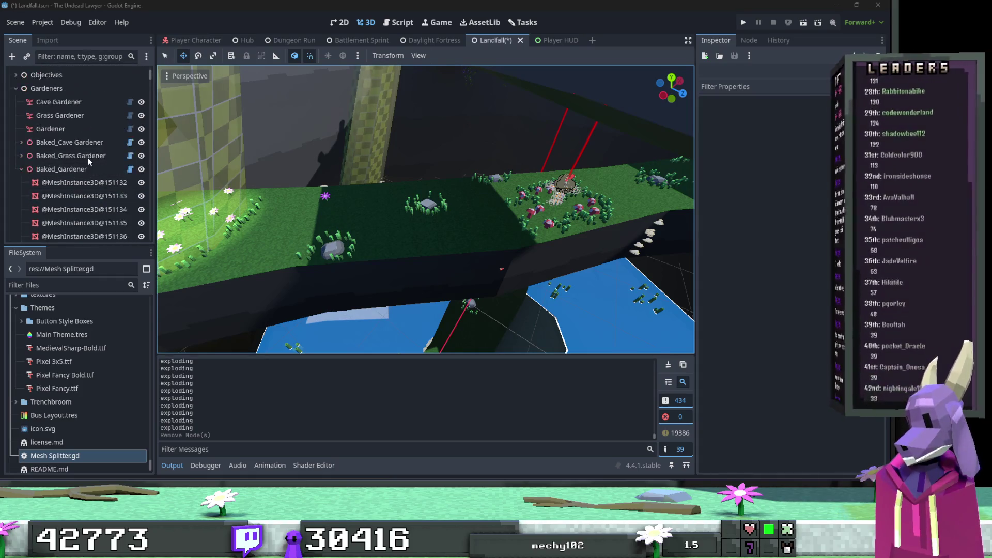
scroll(80, 199, "down", 1)
left_click(21, 215)
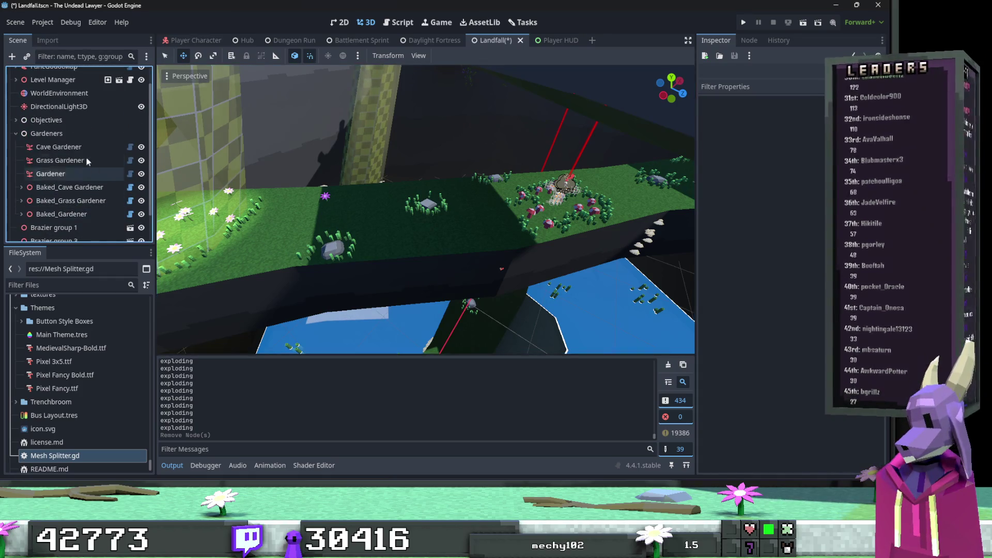
scroll(76, 139, "up", 1)
left_click(59, 114)
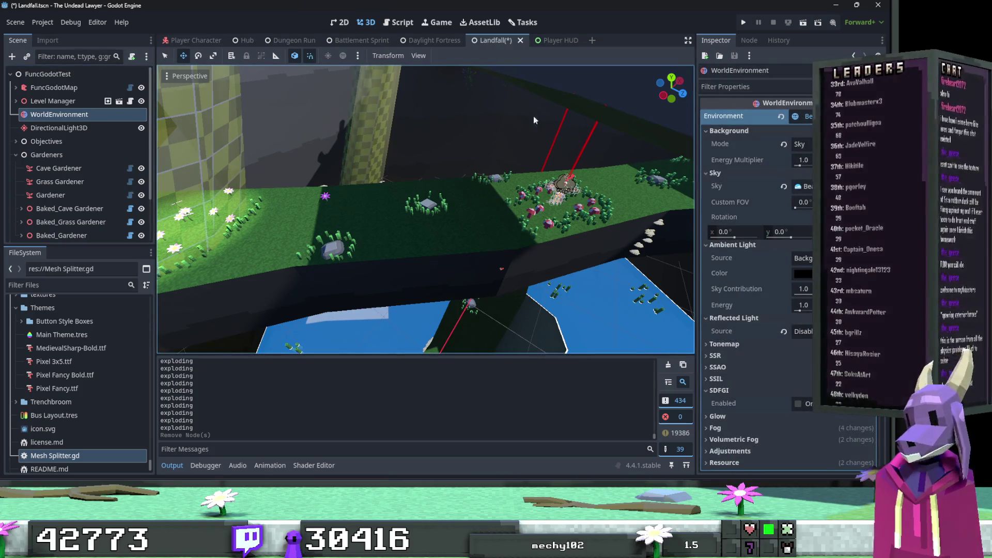
Bake the level's lightmaps from the LightmapGI node, finishing in 00:00:43.
left_click(16, 155)
left_click(44, 209)
left_click(470, 57)
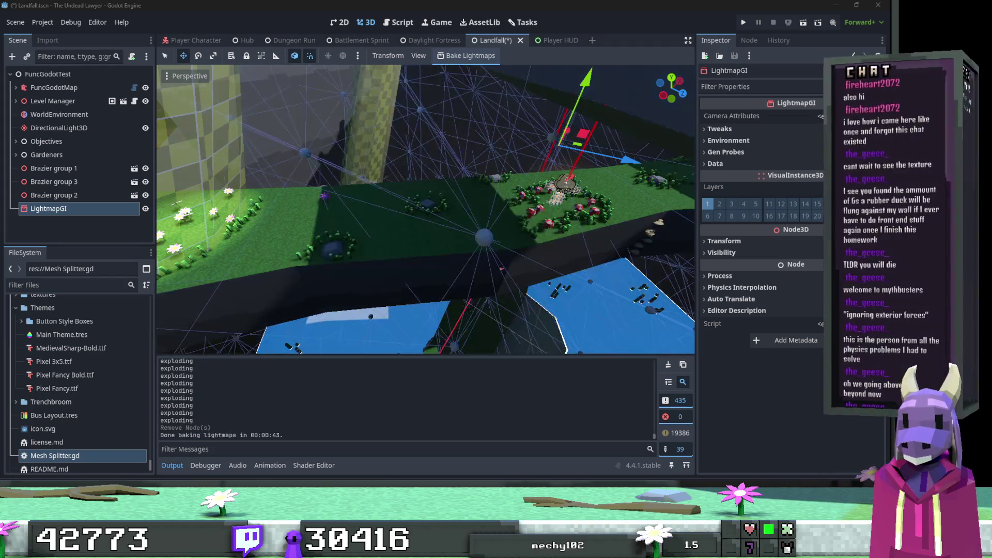
Check the baked lighting, save Landfall, and launch the game to its title menu.
scroll(594, 155, "up", 3)
left_click(569, 147)
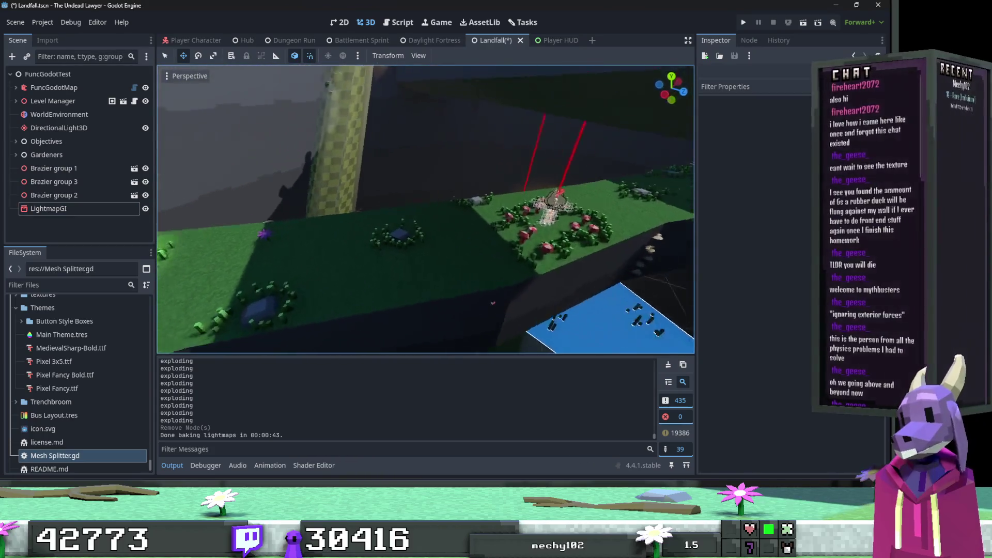
scroll(426, 210, "down", 5)
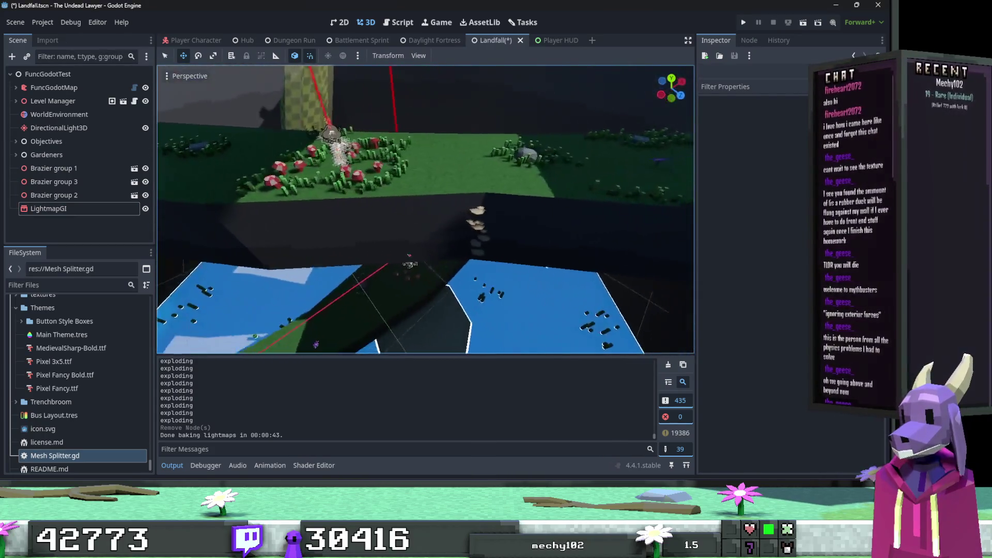
scroll(426, 209, "down", 5)
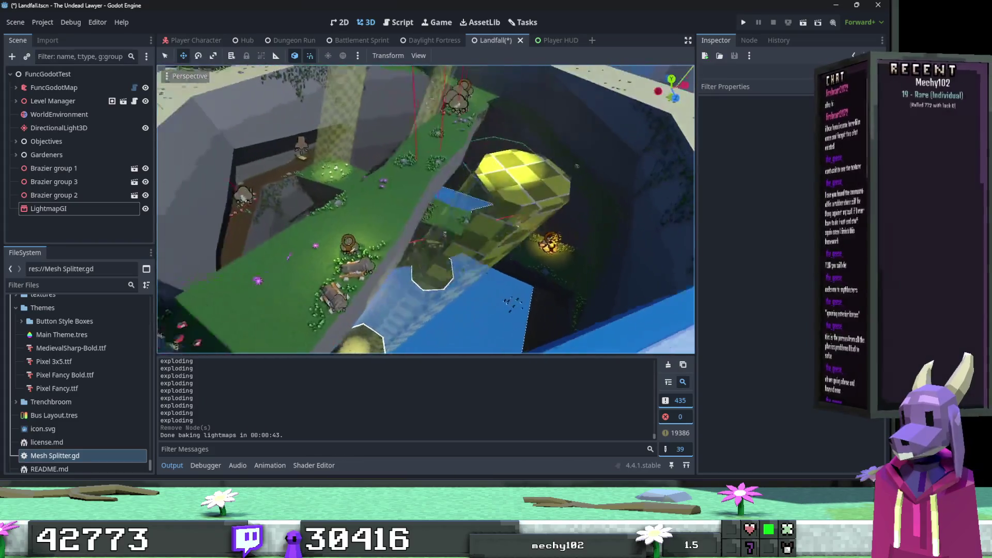
scroll(576, 153, "down", 3)
key("ctrl+s")
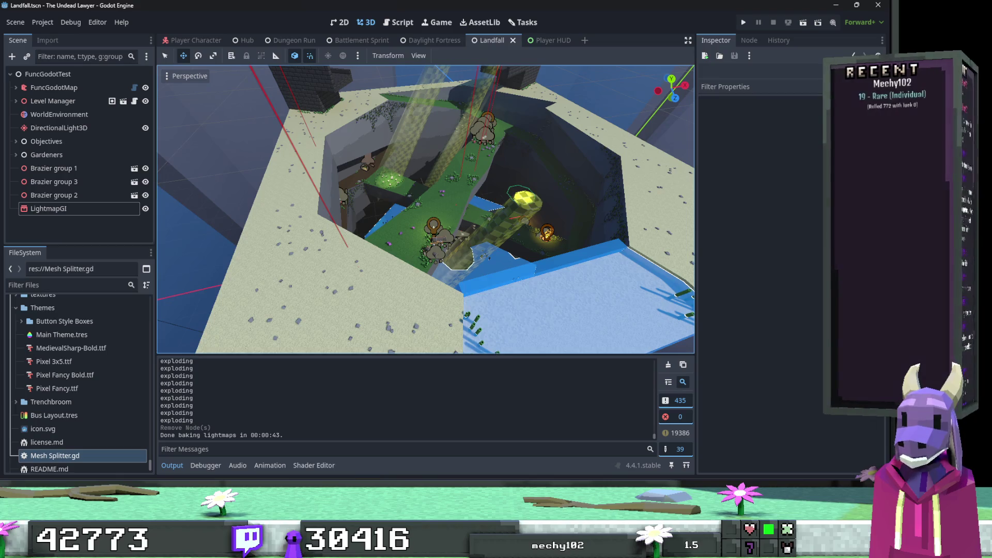
key("ctrl+s")
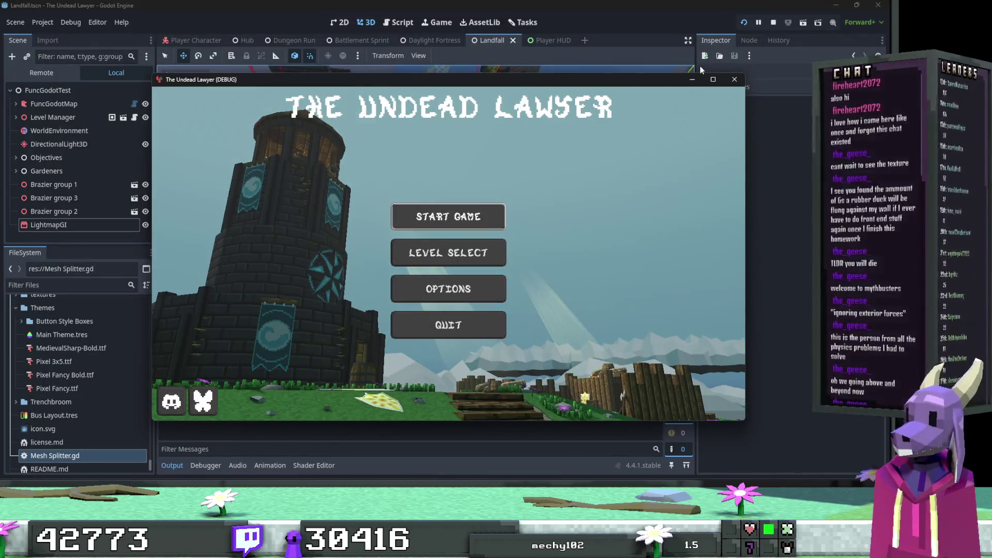
Maximize the game window and start Landfall from Level Select, Act 1.
left_click(713, 79)
left_click(473, 251)
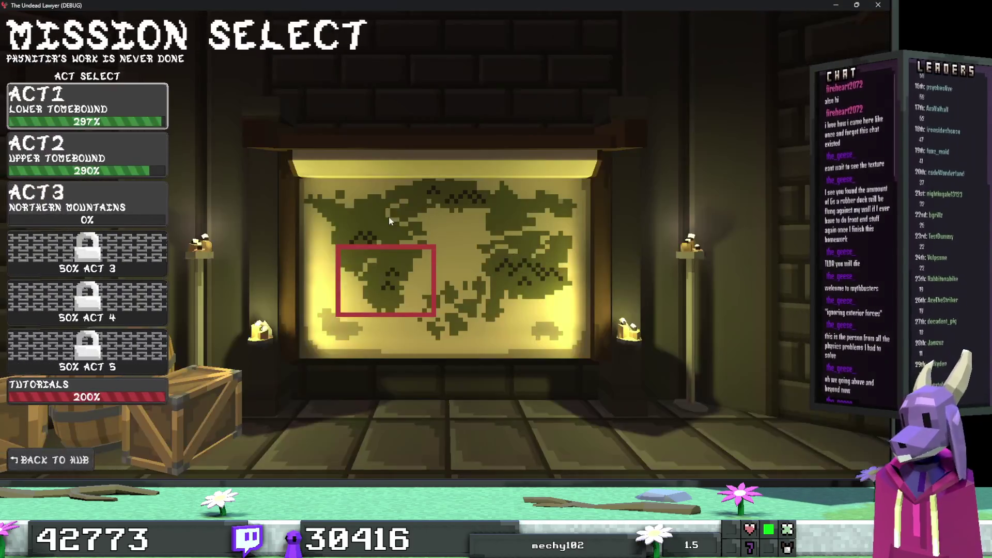
left_click(140, 94)
left_click(83, 224)
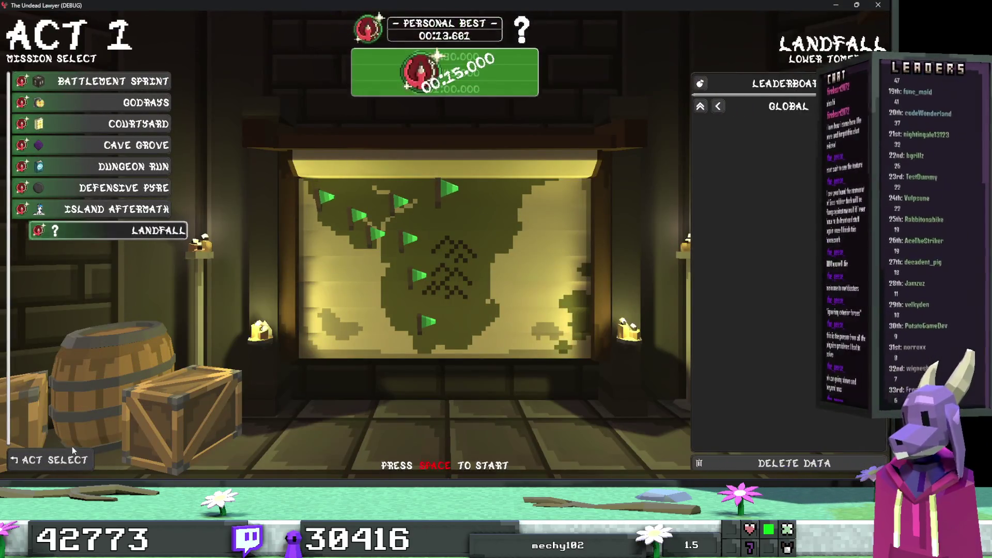
key("space")
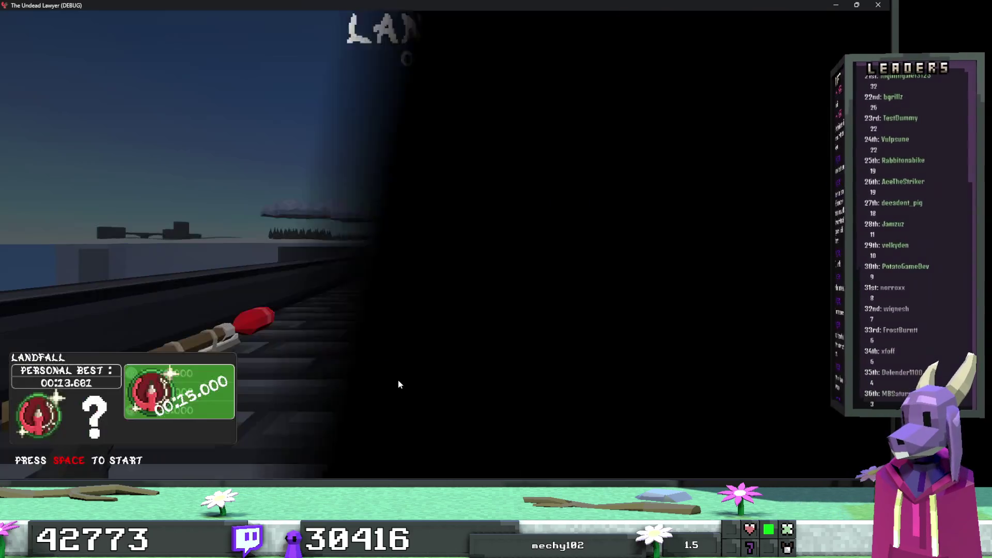
Play through the level, slashing at the skeleton enemies along the way.
key("w")
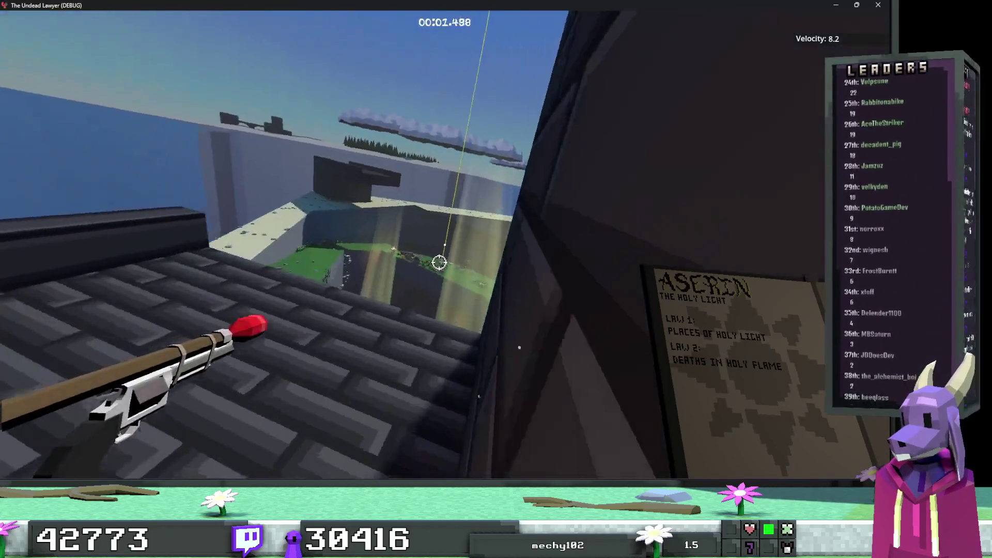
mouse_move(354, 193)
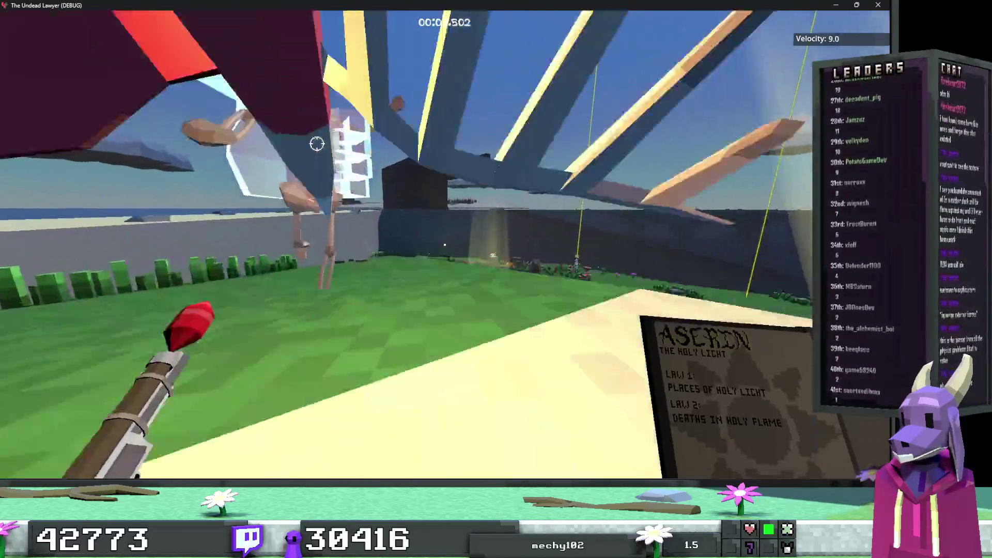
left_click(316, 140)
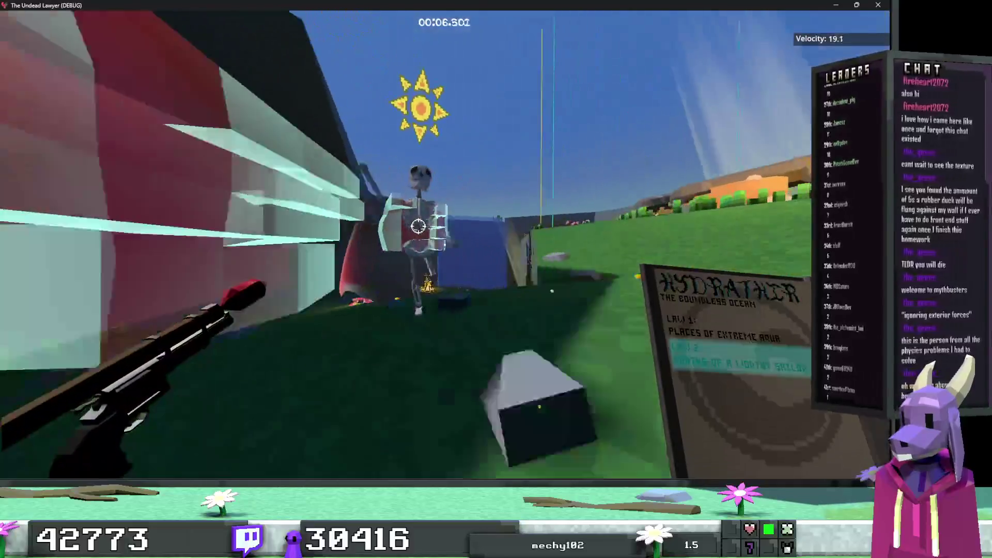
left_click(422, 221)
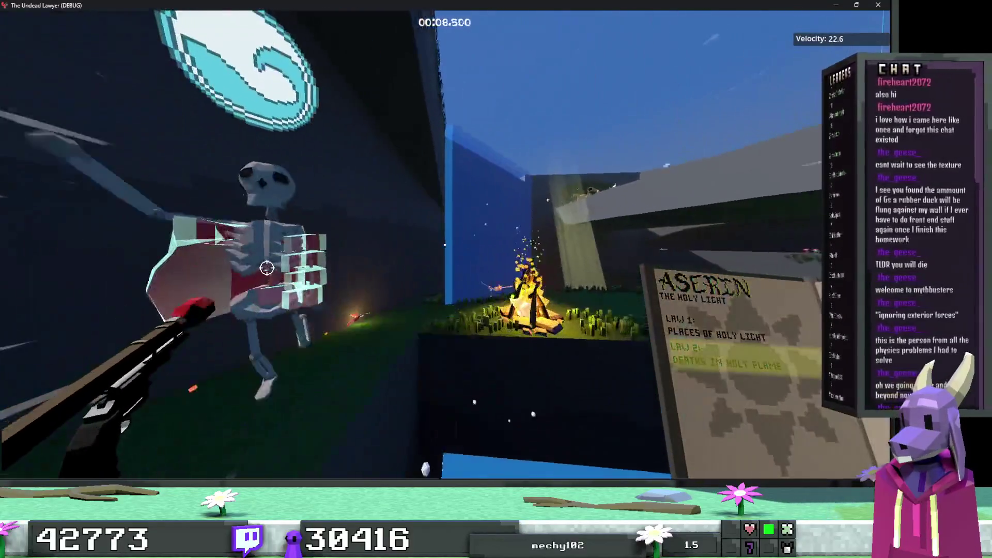
left_click(280, 237)
left_click(280, 238)
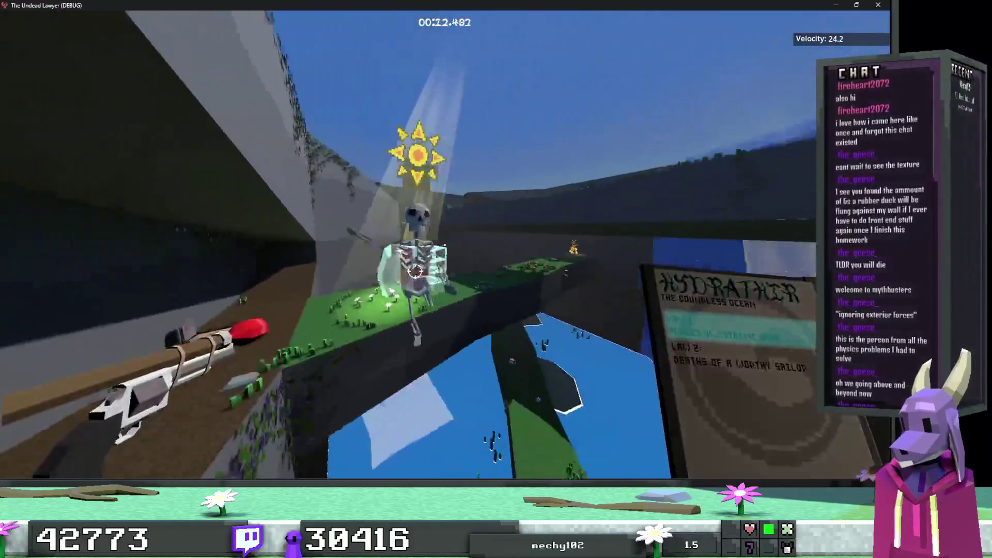
left_click(450, 240)
left_click(450, 239)
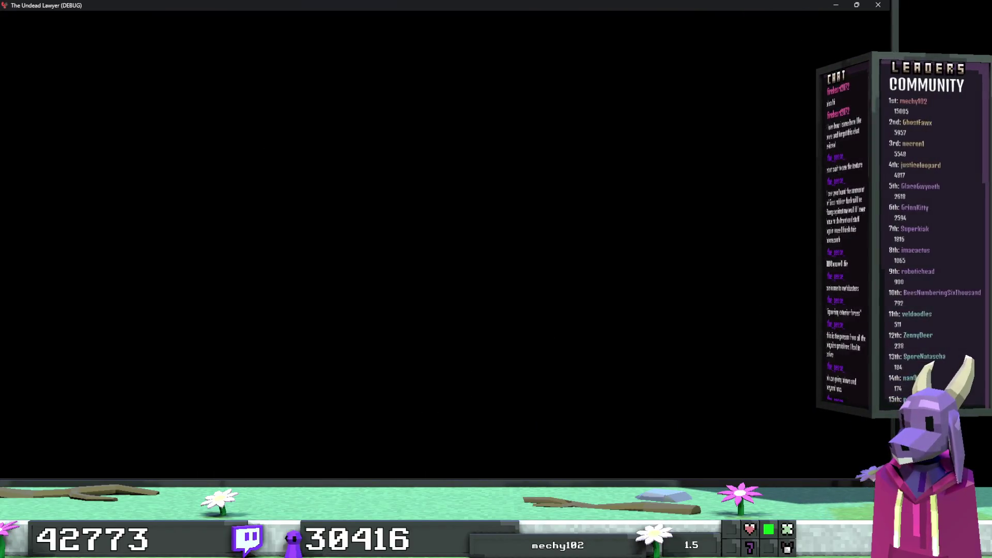
Complete a Landfall run in 00:17.900 and choose Replay Level.
key("space")
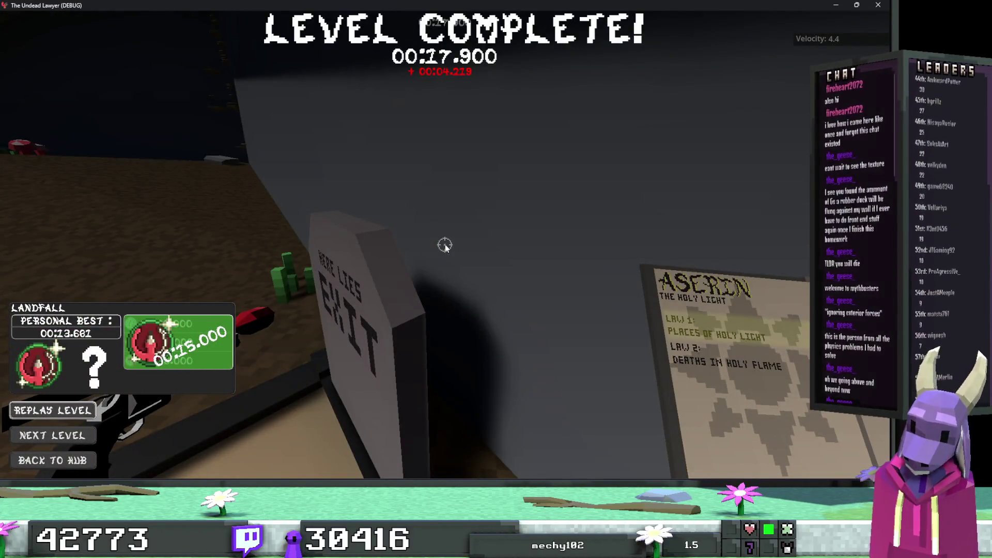
left_click(78, 408)
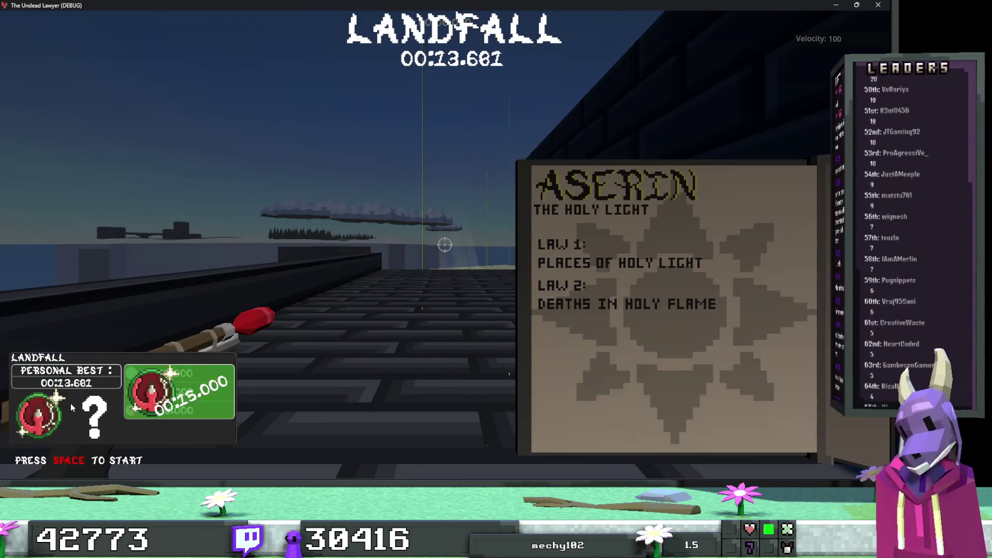
Play a Landfall run across the grass, past the campfire toward the skeleton, then pause and quit.
key("space")
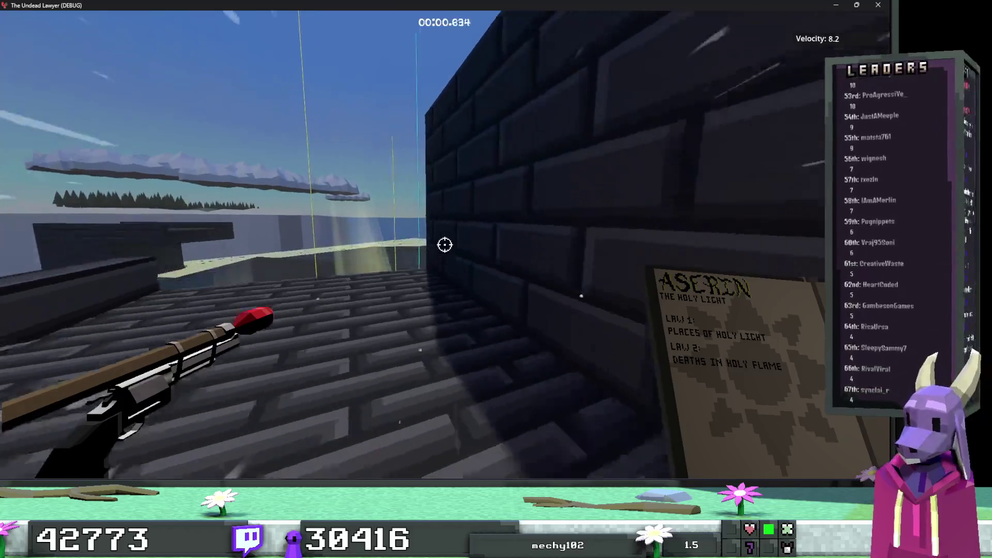
key("w")
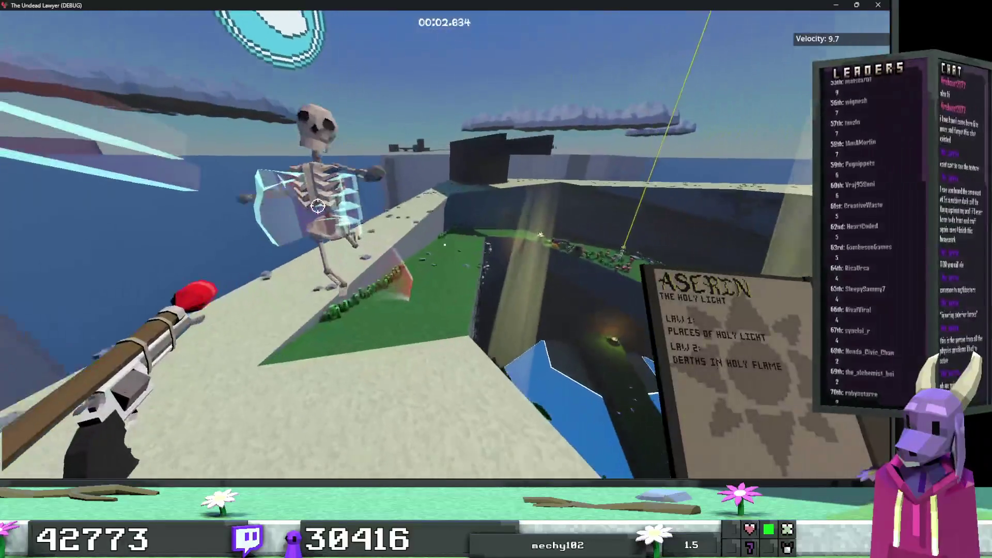
key("w")
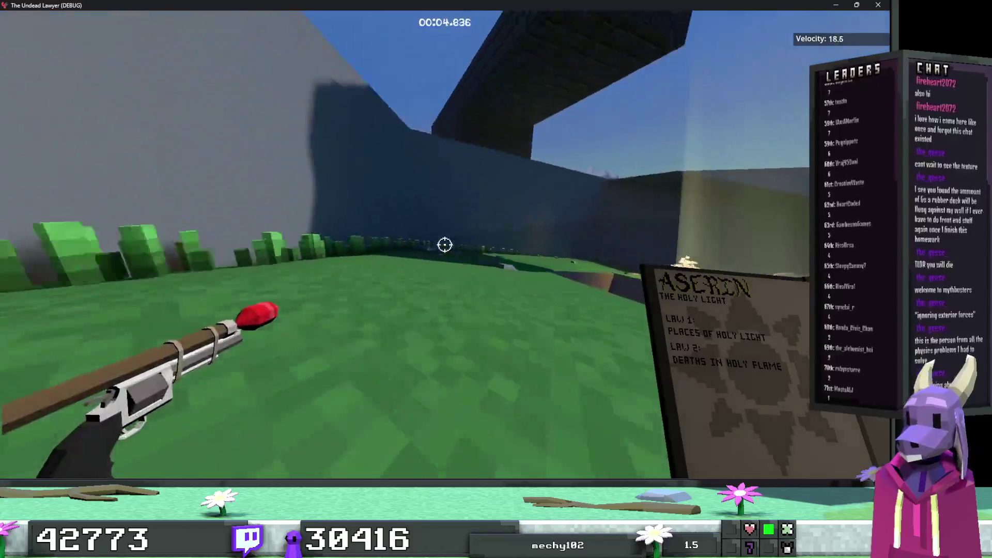
key("w")
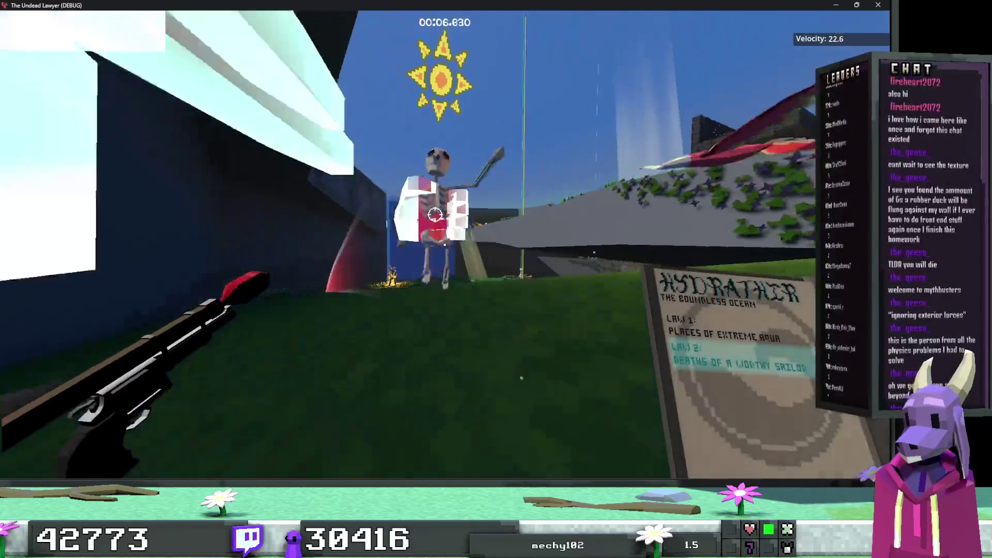
key("w")
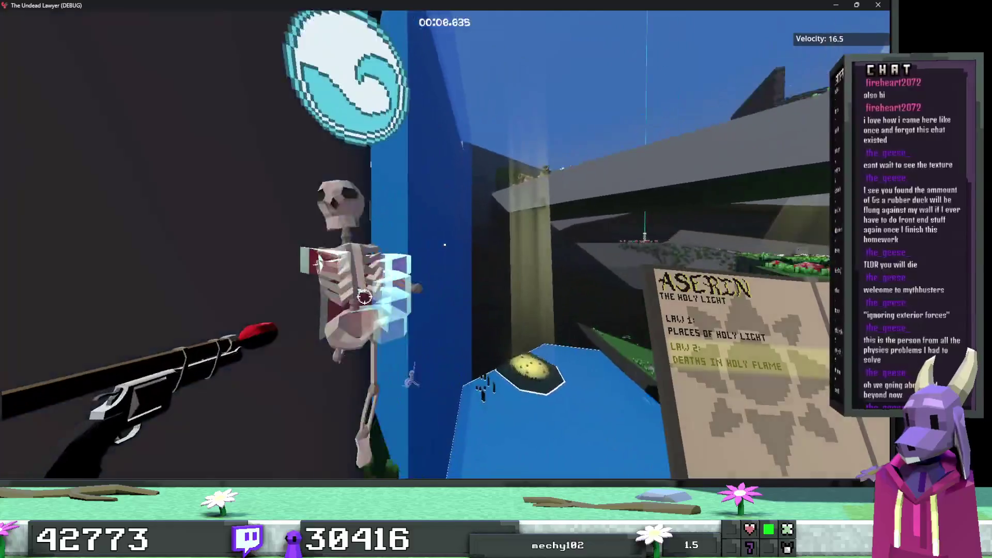
key("w")
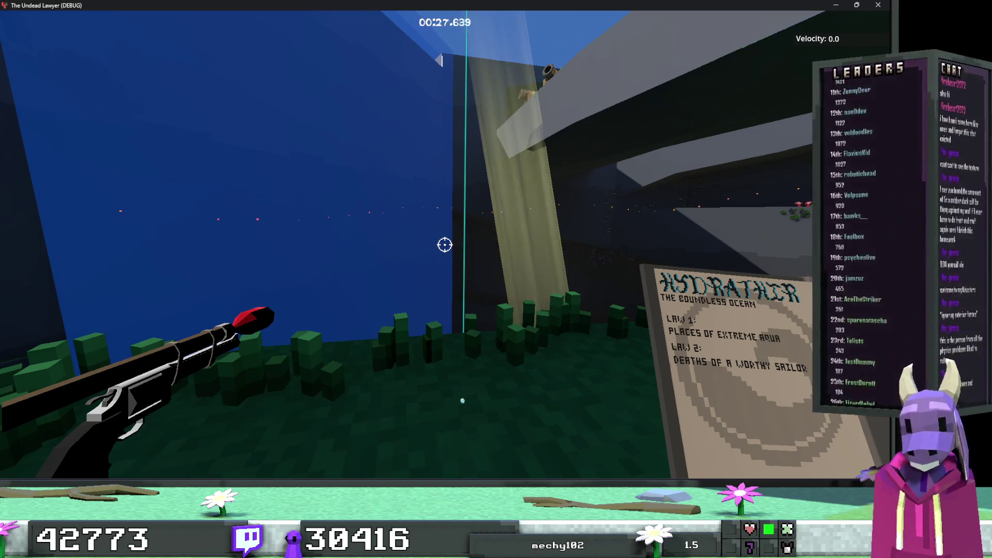
key("Escape")
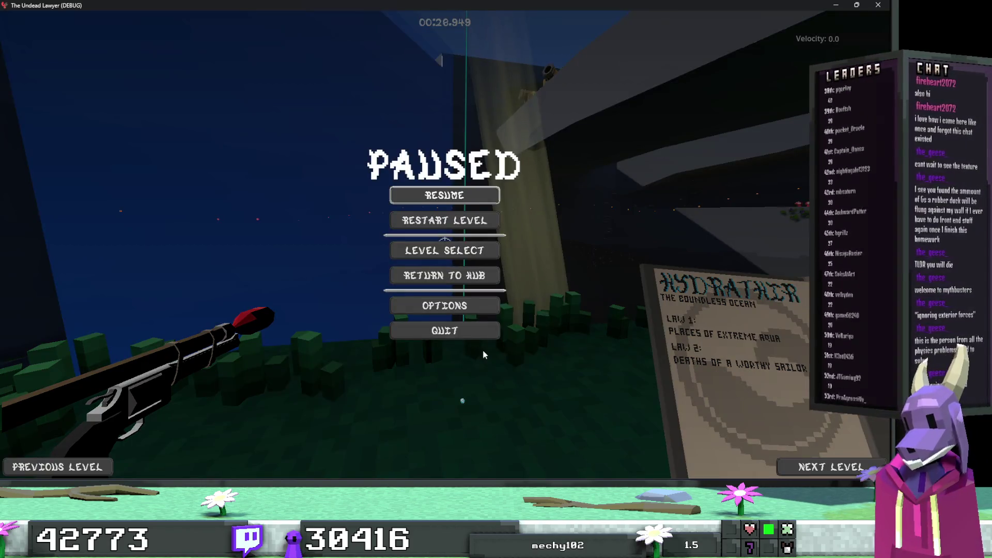
left_click(465, 331)
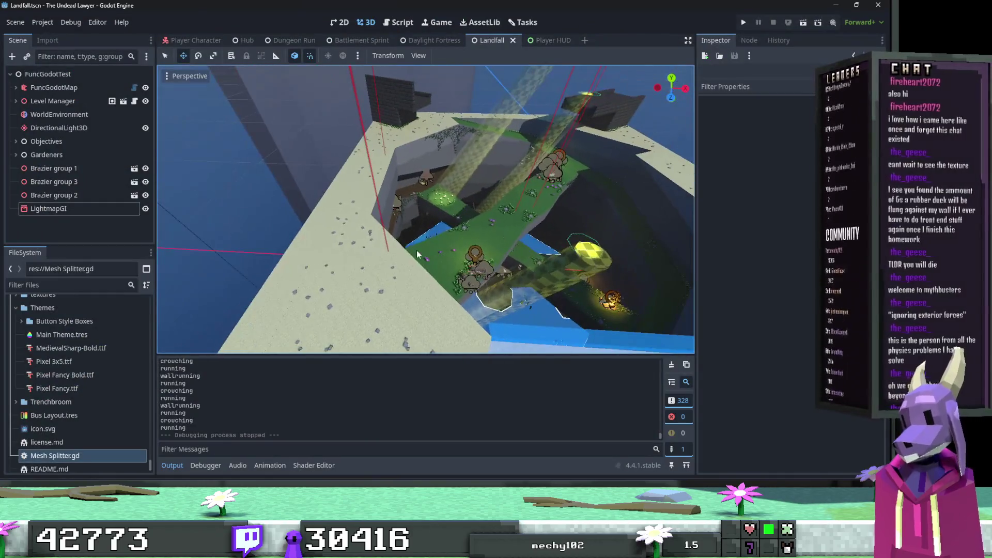
key("ctrl+s")
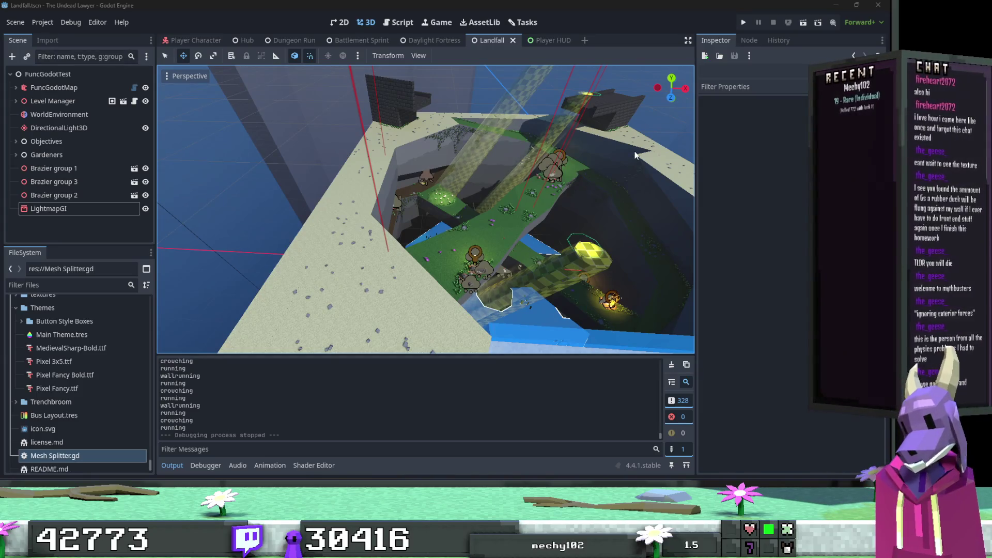
left_click_drag(453, 133, 477, 146)
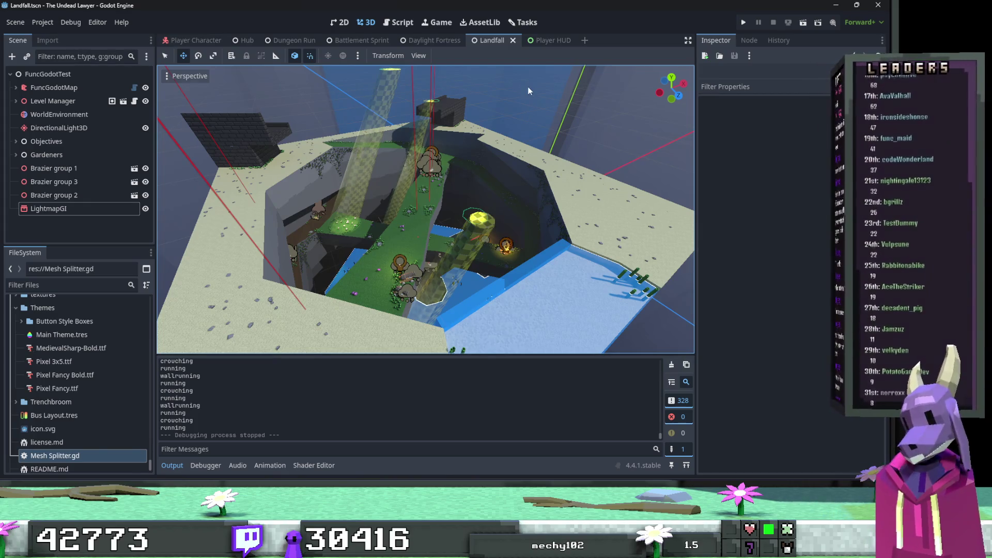
mouse_move(528, 86)
left_mouse_down()
mouse_move(528, 139)
mouse_move(542, 109)
left_mouse_up()
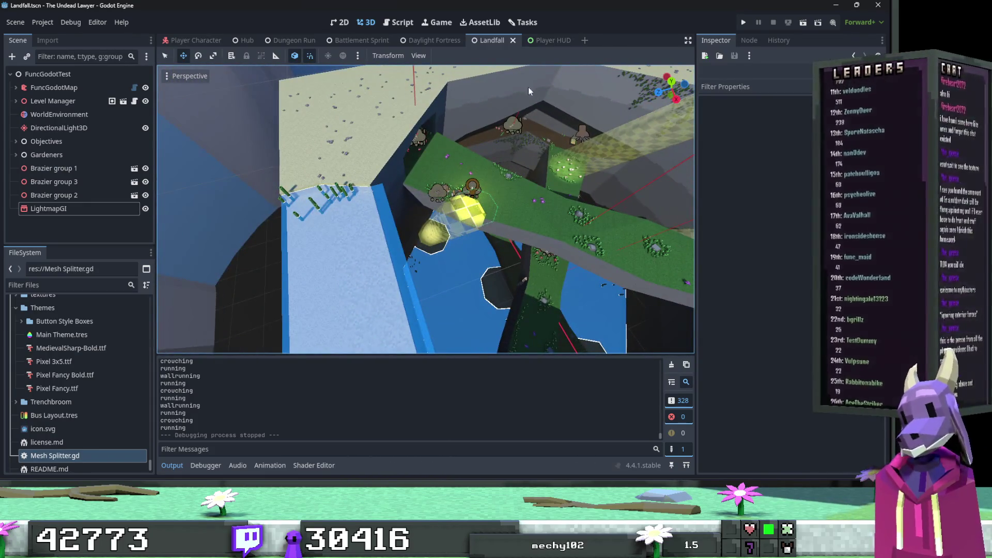